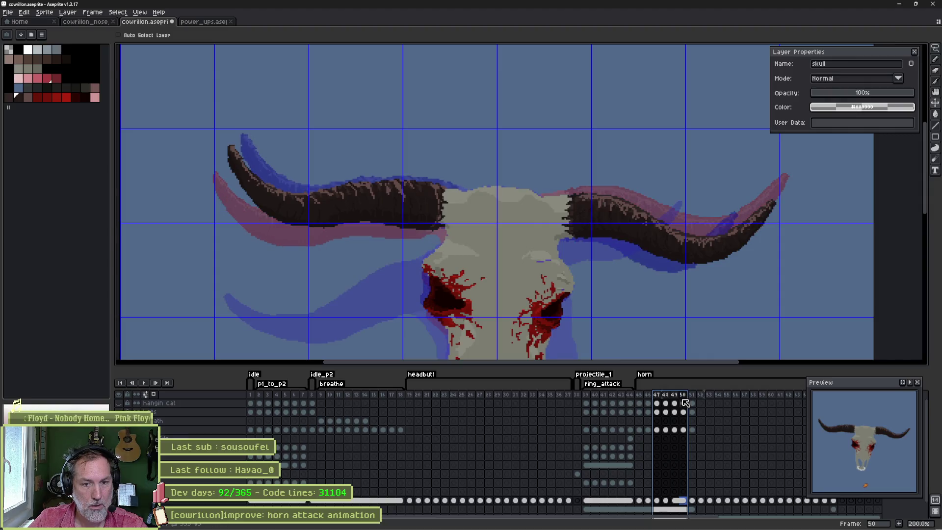
Review horn frames 45–50 by flipping between them and looping playback.
key("Right")
key("Left")
key("Right")
left_click_drag(680, 402, 683, 403)
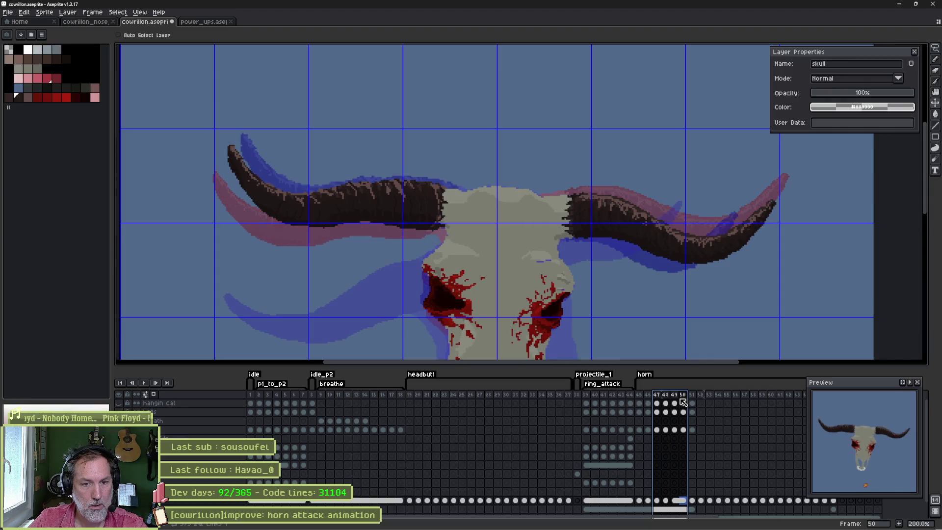
left_click(683, 402)
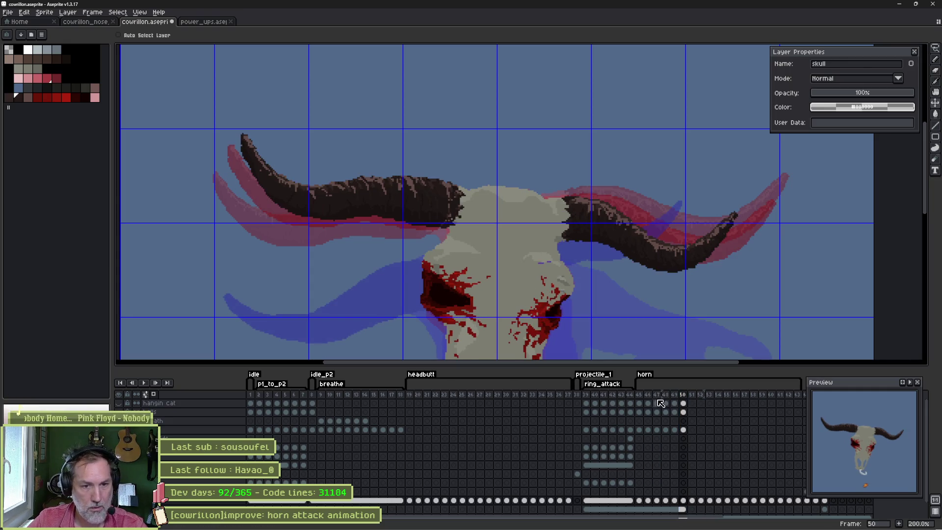
left_click_drag(639, 395, 658, 394)
key("Return")
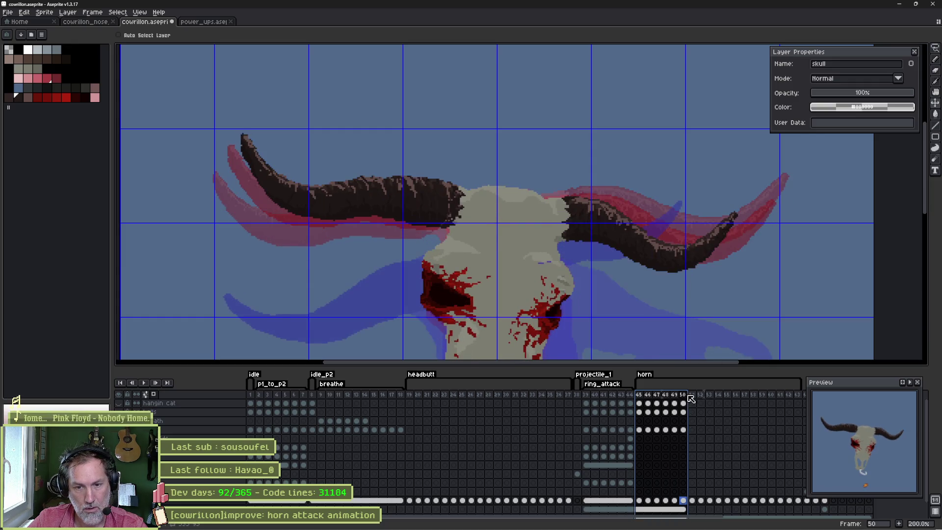
left_click_drag(660, 402, 691, 398)
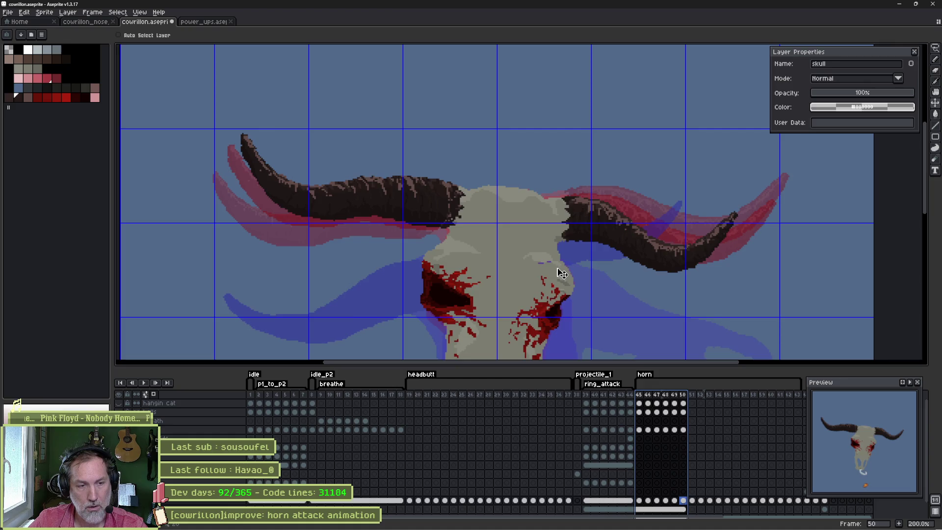
scroll(557, 255, "down", 1)
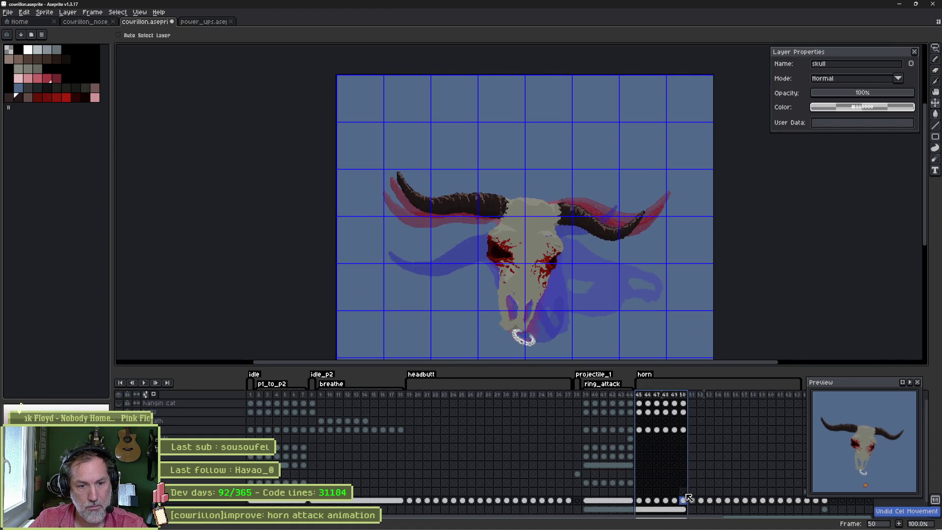
key("Escape")
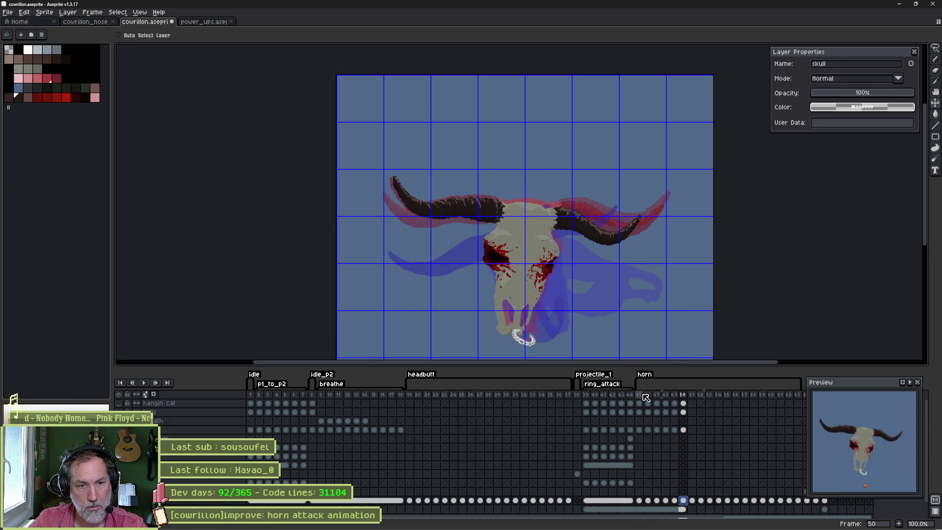
mouse_move(642, 395)
left_mouse_down()
mouse_move(721, 394)
mouse_move(677, 398)
left_mouse_up()
Undo the accidental cel move, then rotate the nose ring on frame 49 to tilt with the head.
key("ctrl+z")
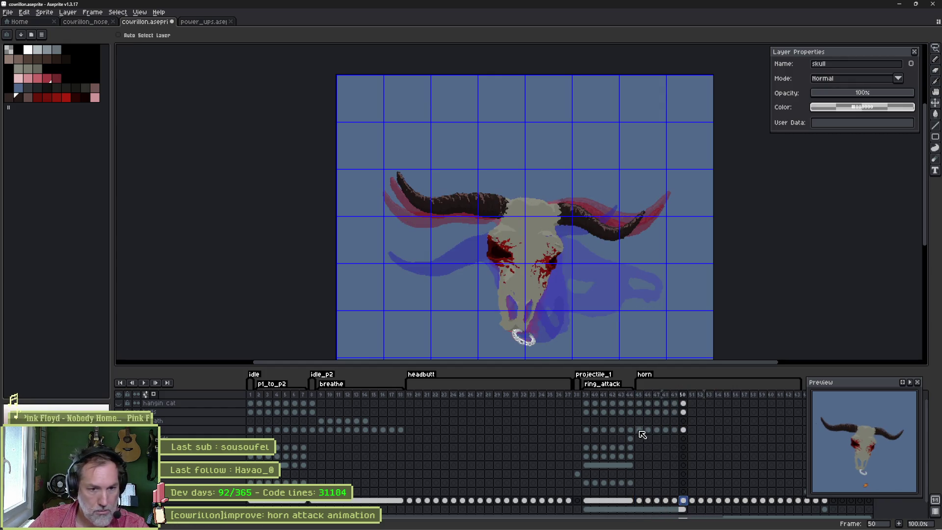
left_click_drag(639, 430, 674, 434)
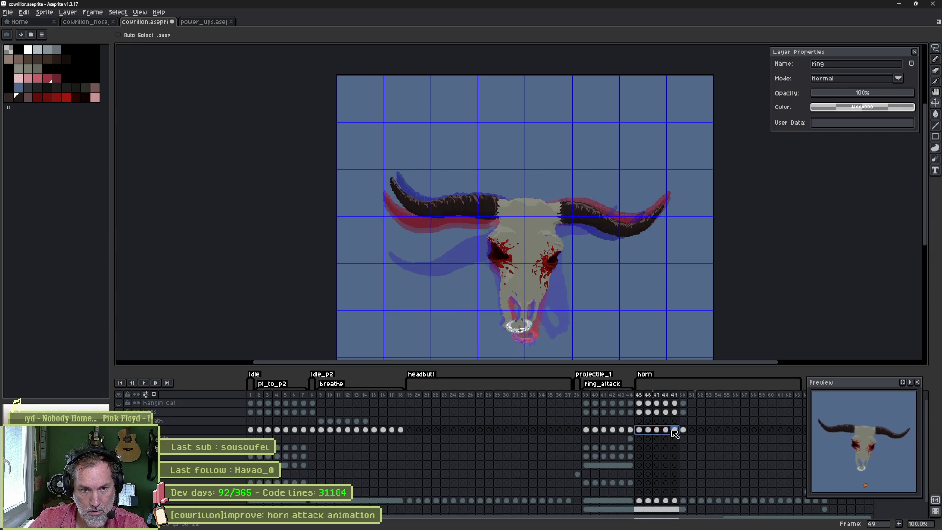
left_click(666, 430)
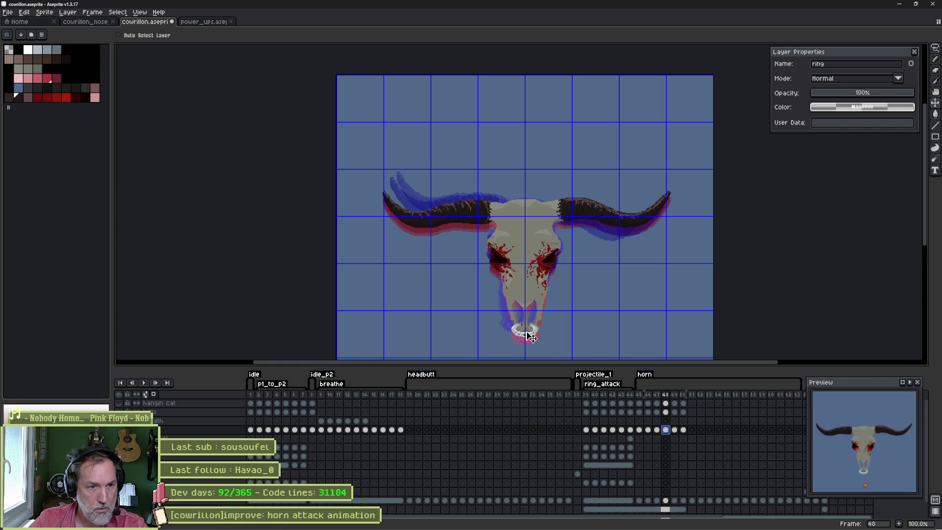
left_click(675, 430)
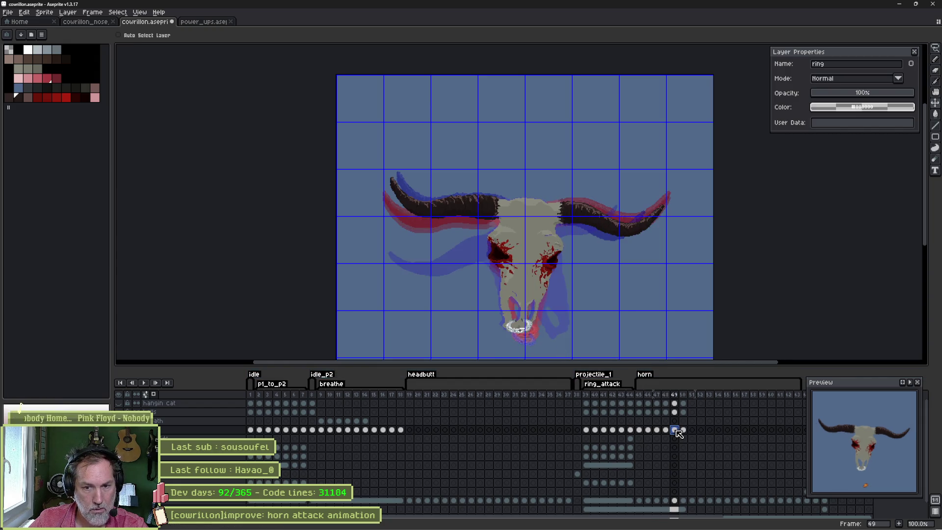
scroll(539, 279, "up", 2)
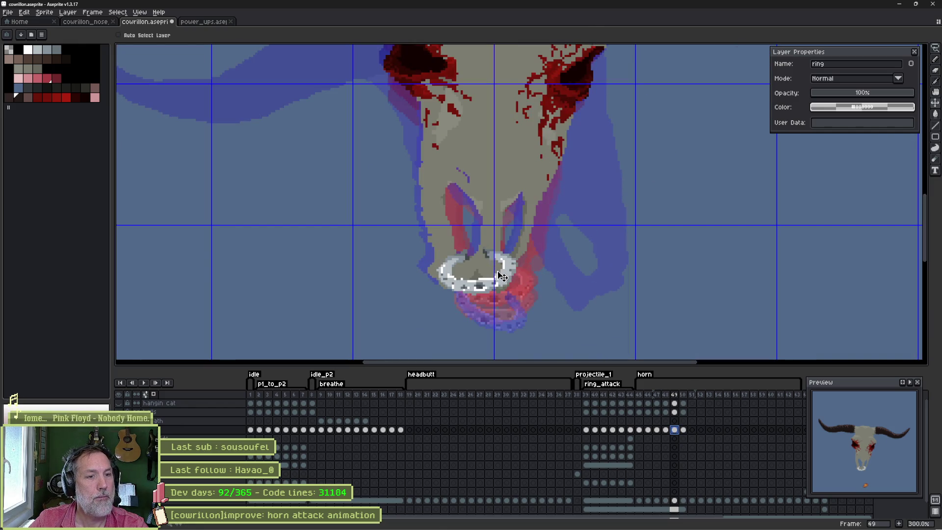
key("ctrl+t")
mouse_move(527, 248)
left_mouse_down()
mouse_move(534, 270)
mouse_move(478, 270)
mouse_move(487, 270)
left_mouse_up()
left_click(586, 337)
Nudge the nose ring up and left on frame 50, cancelling a trial 12° rotation.
left_click(682, 430)
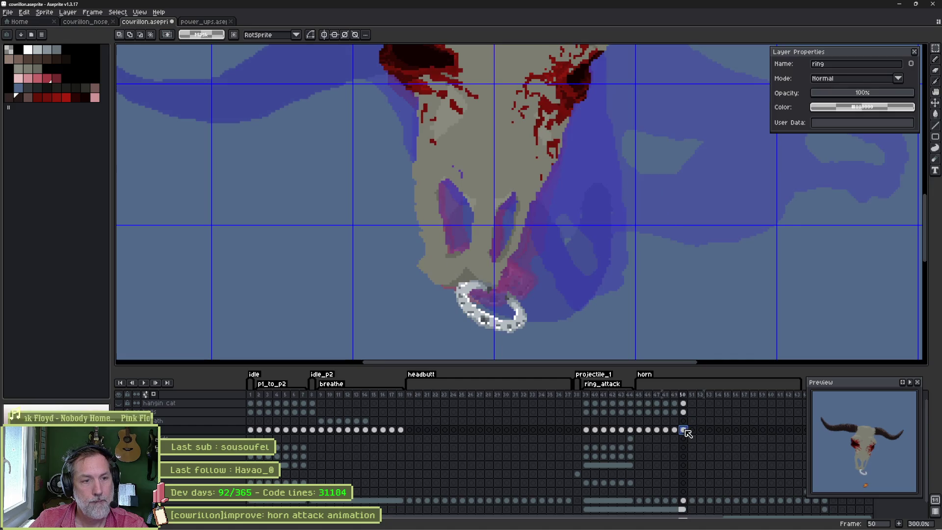
key("v")
left_click_drag(517, 325, 511, 312)
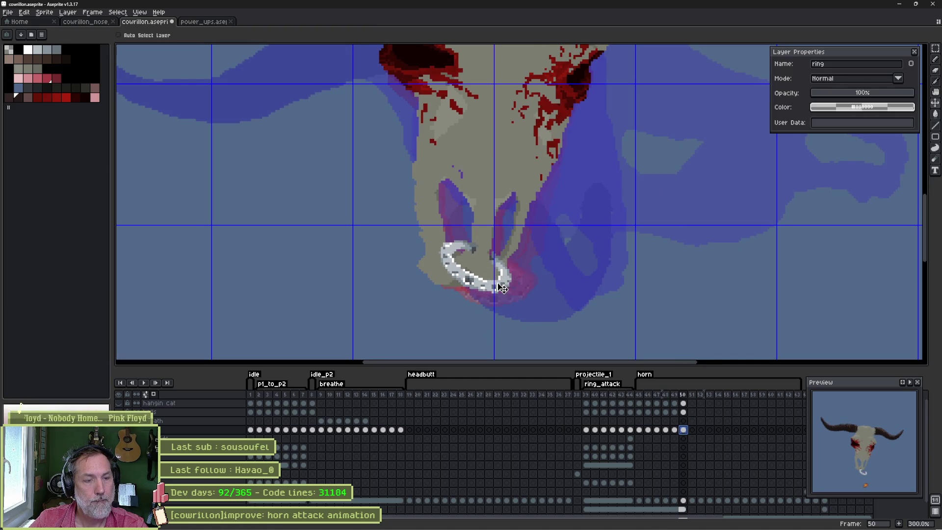
key("ctrl+t")
left_click_drag(520, 239, 519, 230)
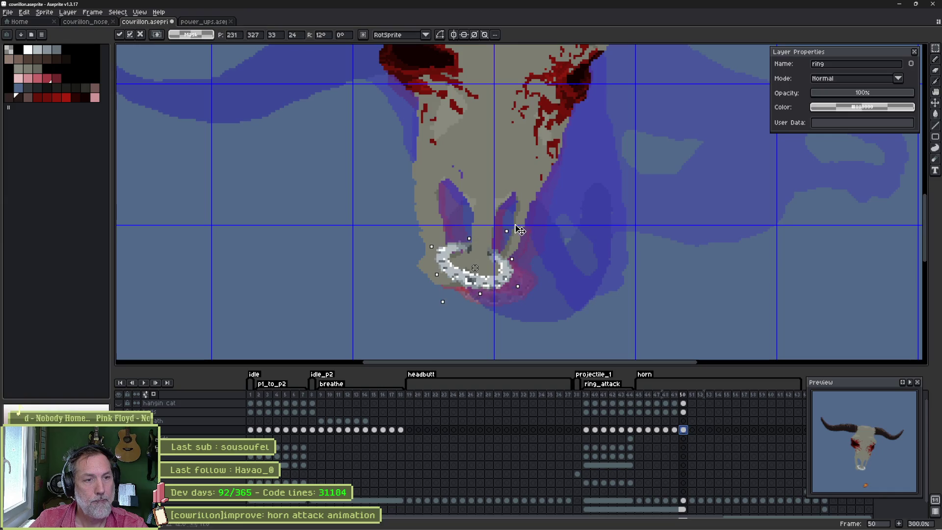
key("Escape")
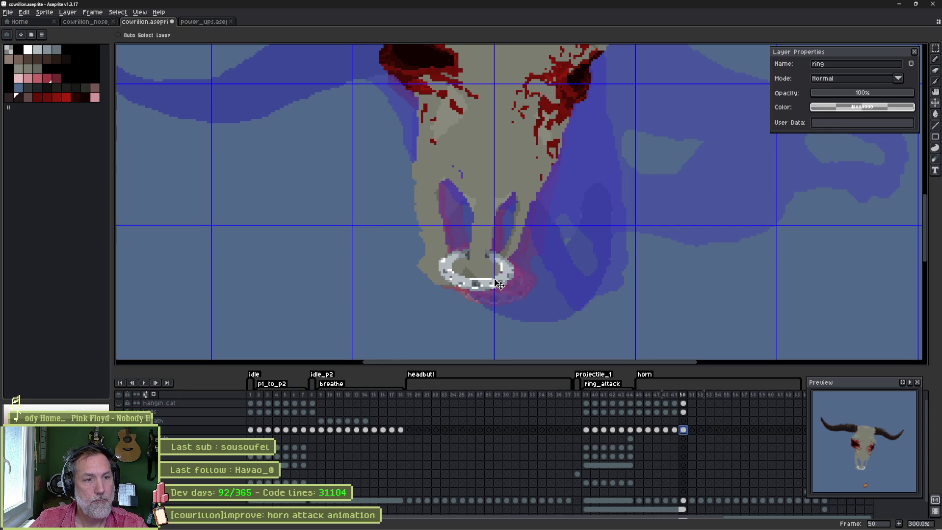
Play the animation from frame 51, select headbutt frames 19–24, and land on frame 52.
key("period")
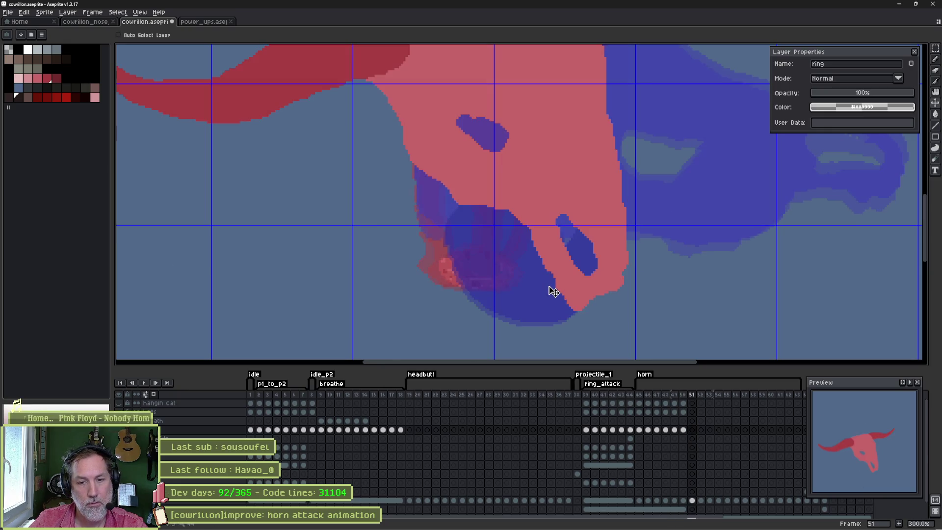
key("Return")
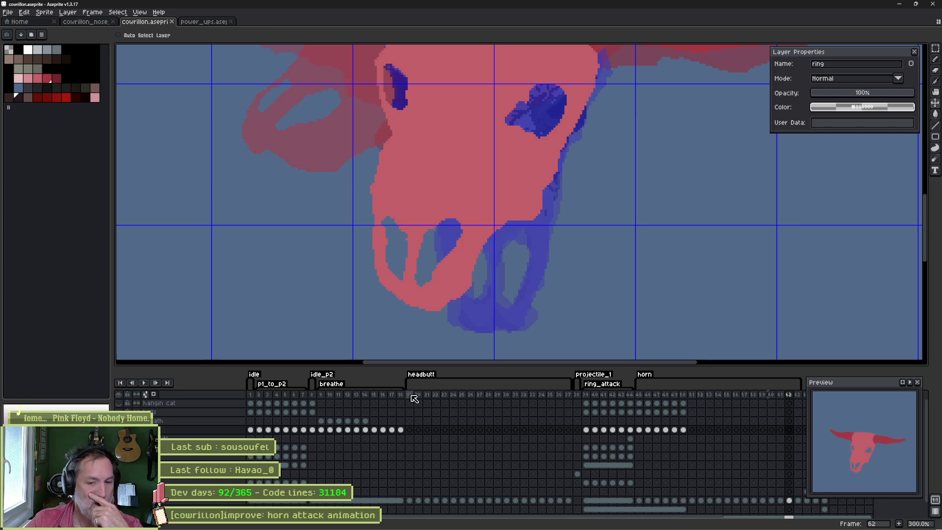
mouse_move(410, 395)
left_mouse_down()
mouse_move(614, 410)
mouse_move(697, 392)
left_mouse_up()
left_click(700, 394)
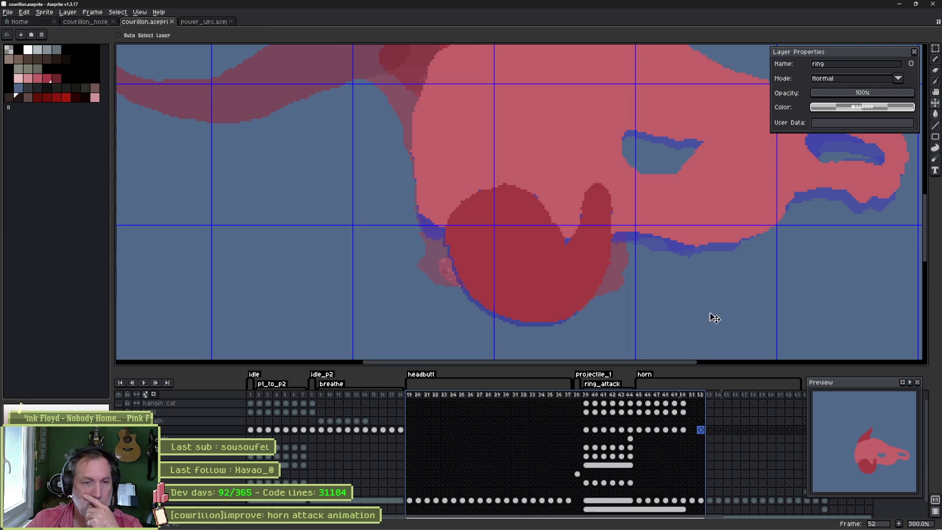
Make the skull layer active on frame 52 and Magic Wand the red horn, then deselect.
mouse_move(711, 315)
left_mouse_down()
mouse_move(684, 267)
mouse_move(494, 266)
left_mouse_up()
key("w")
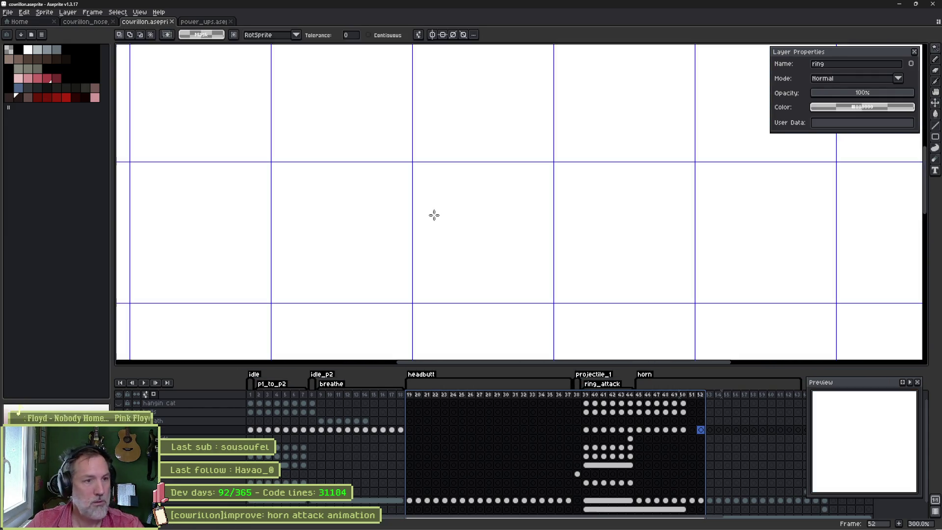
left_click(701, 500)
left_click(444, 215)
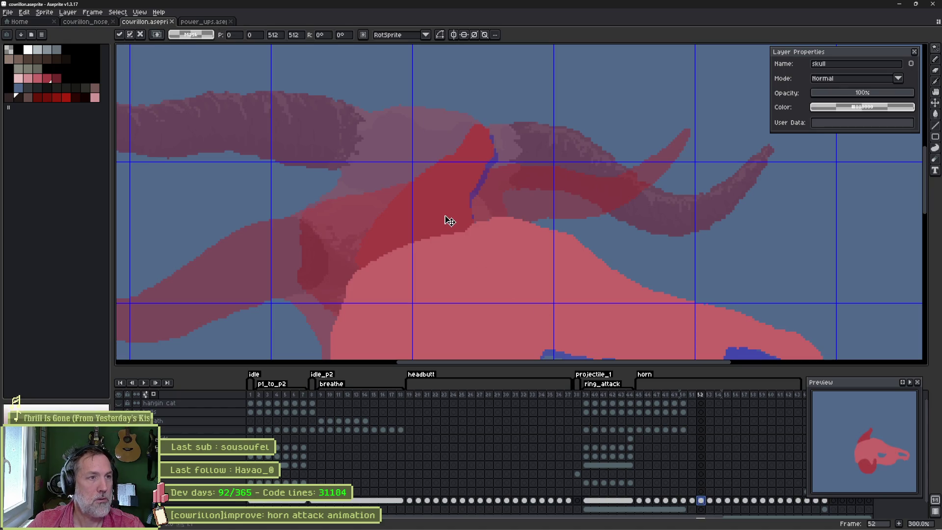
left_click(444, 215)
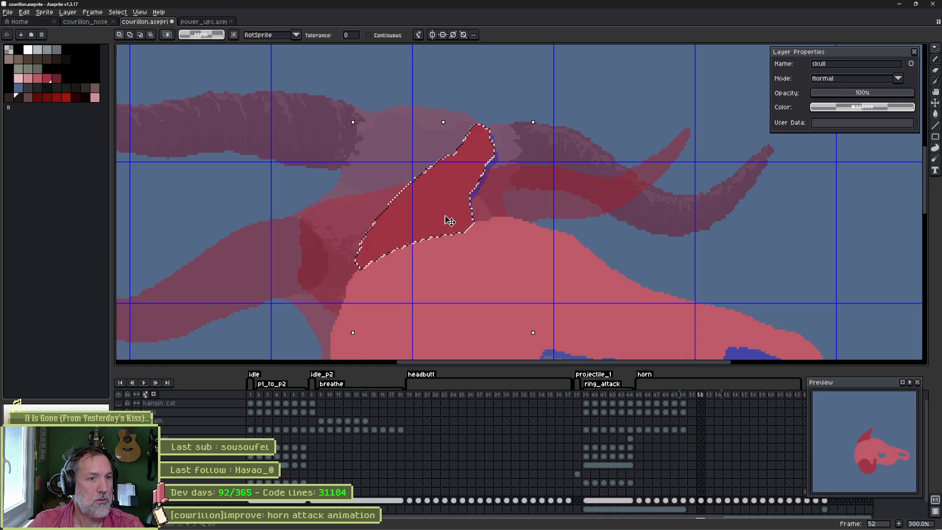
key("b")
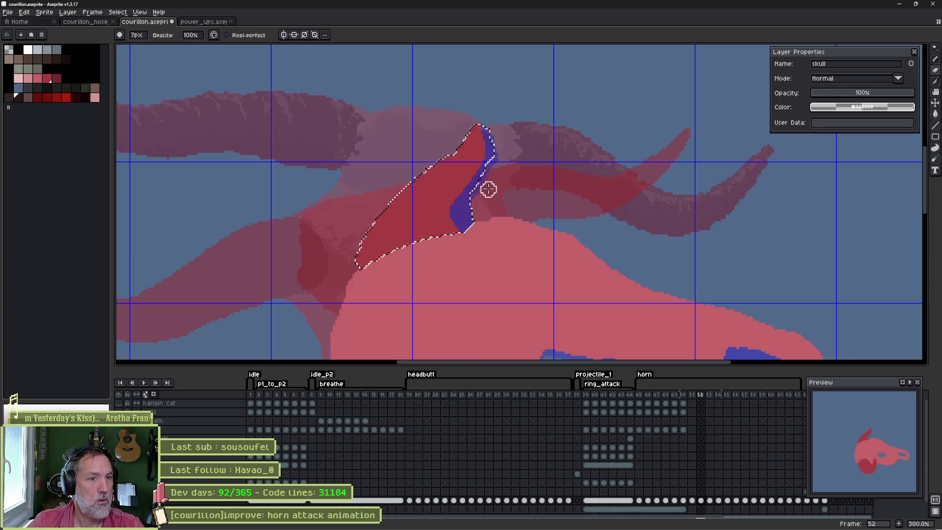
key("ctrl+d")
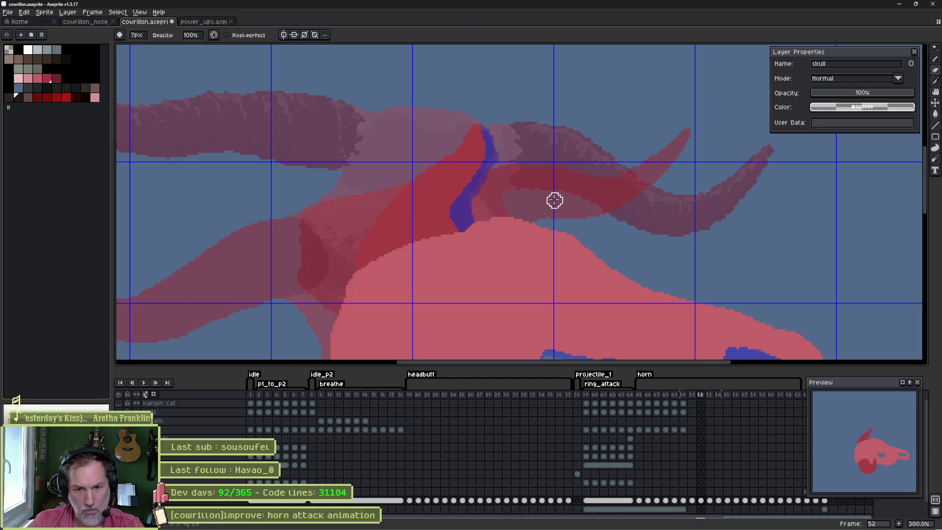
Reselect the red horn, paint blue along its inner edge, set a 3px eraser, and deselect.
key("w")
left_click(424, 216)
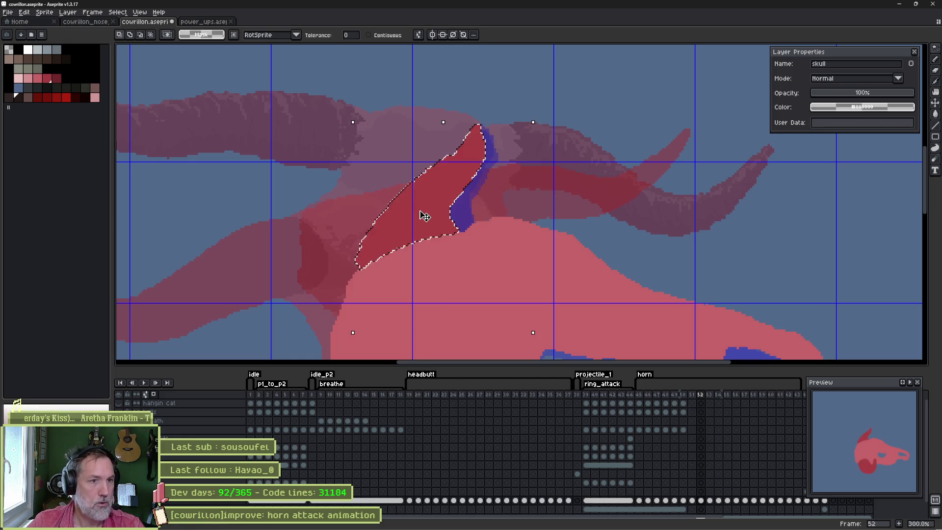
key("b")
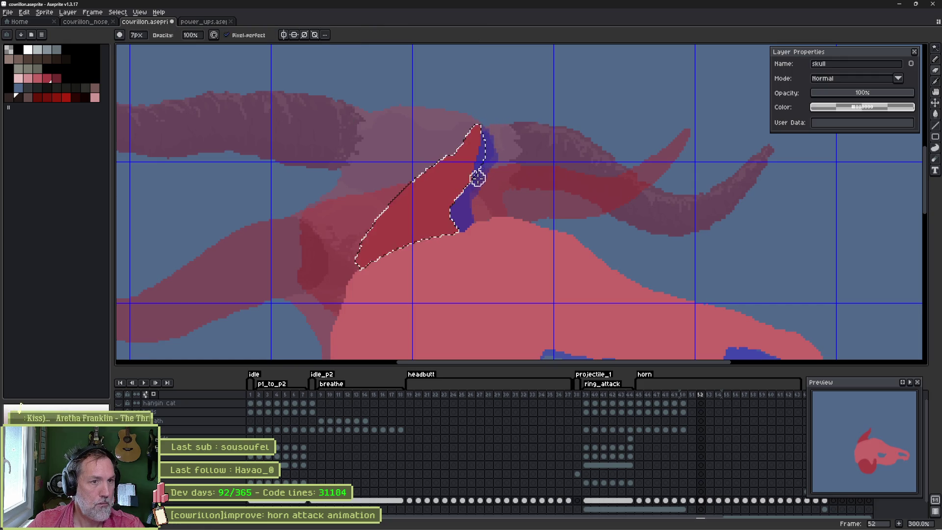
left_click_drag(477, 178, 458, 202)
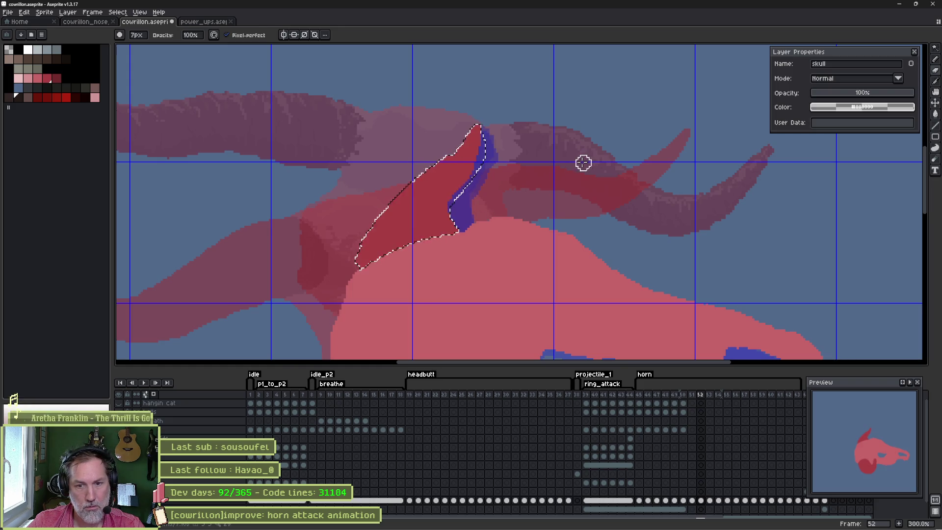
key("g")
key("e")
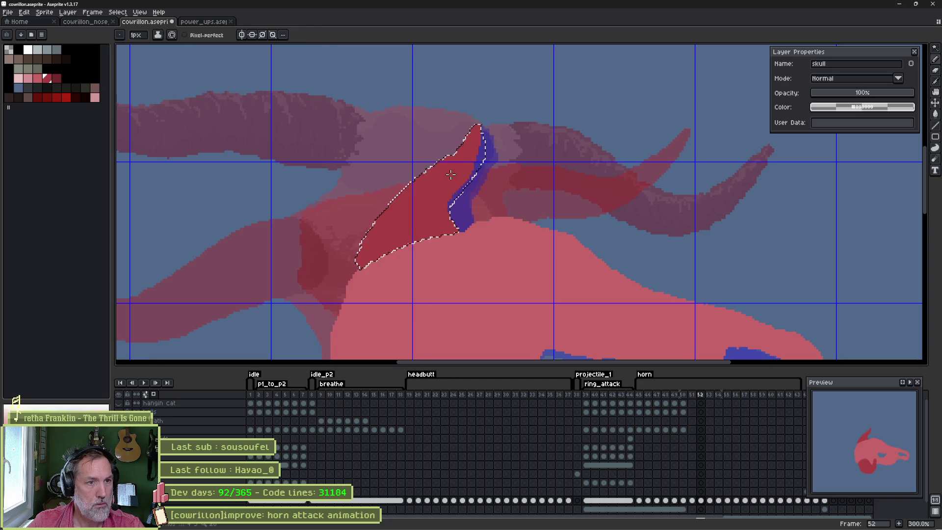
key("plus")
key("plus")
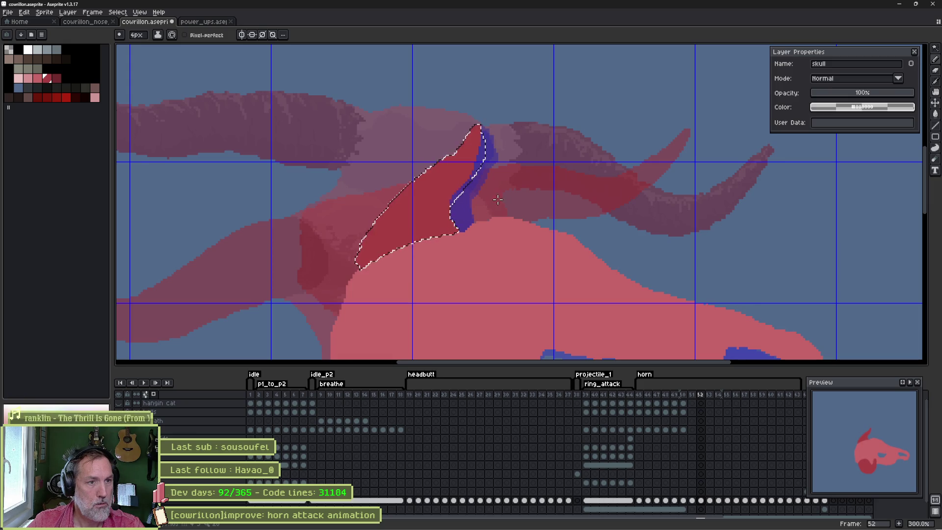
key("ctrl+d")
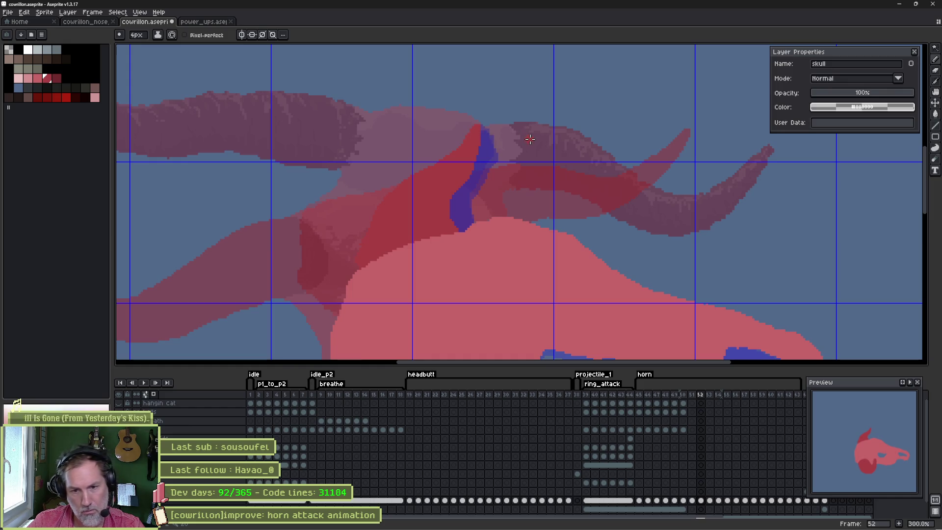
Widen the blue stroke along the horn edge with the 7px pencil and raise the red top edge slightly.
key("b")
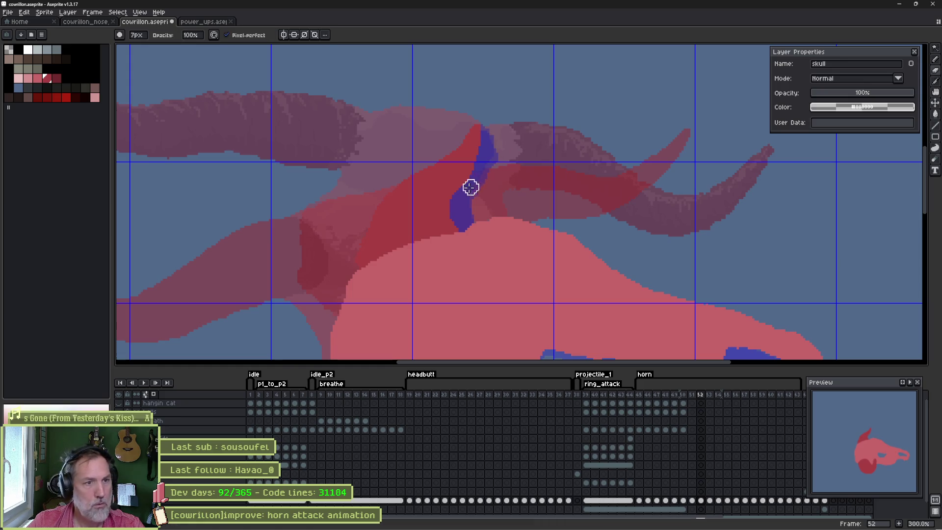
left_click_drag(490, 152, 464, 209)
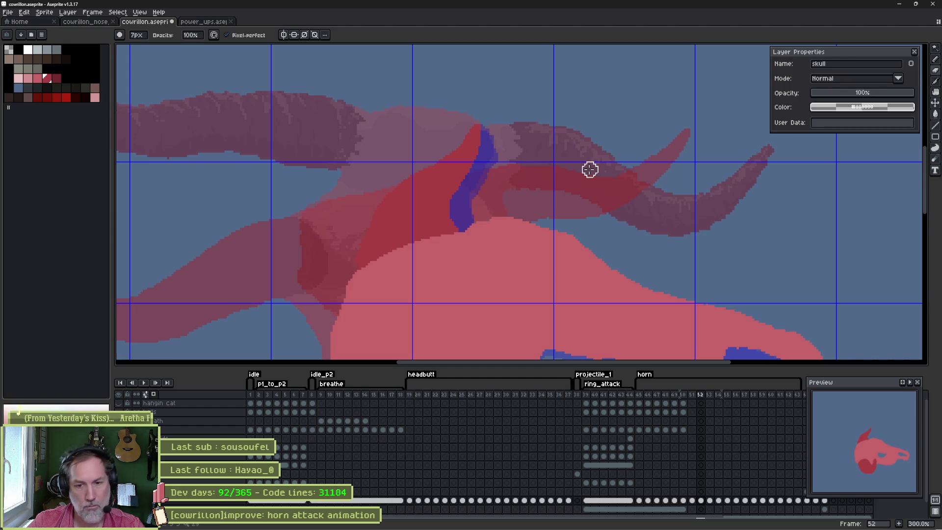
scroll(464, 132, "up", 2)
key("e")
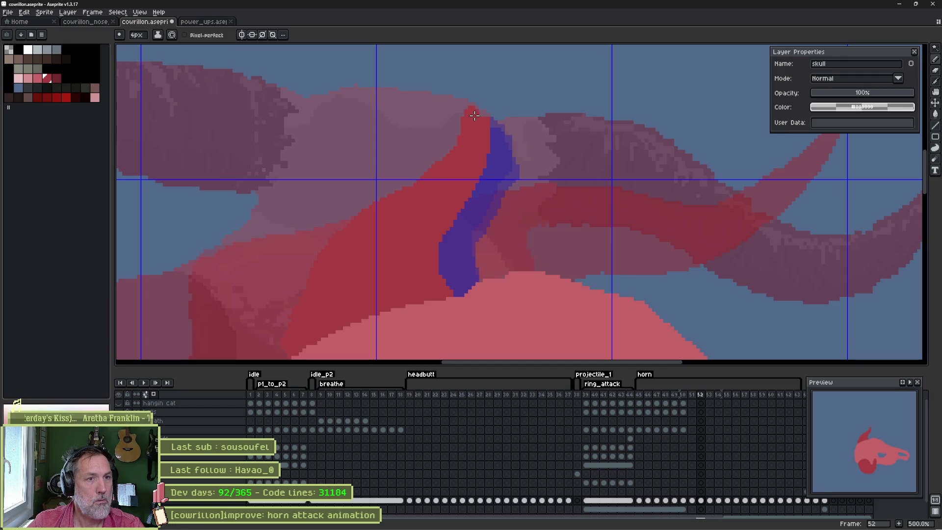
left_click_drag(478, 108, 483, 110)
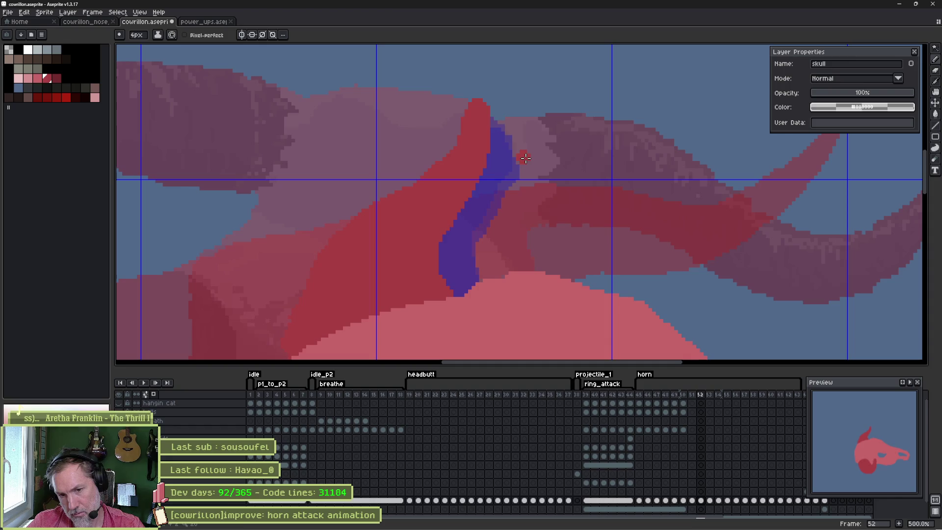
Draw a purple outline along the skull's top edge, then return to the 4px pencil.
key("e")
scroll(564, 206, "down", 3)
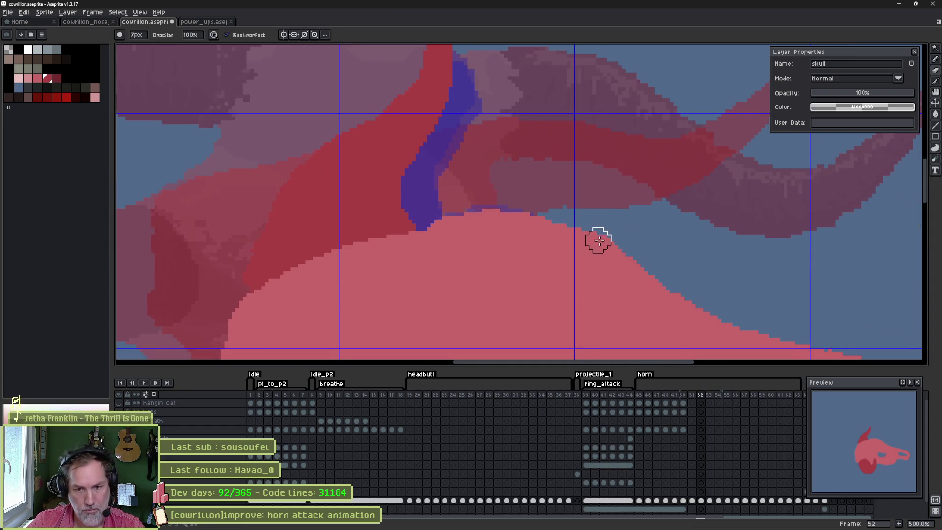
left_click_drag(599, 240, 591, 172)
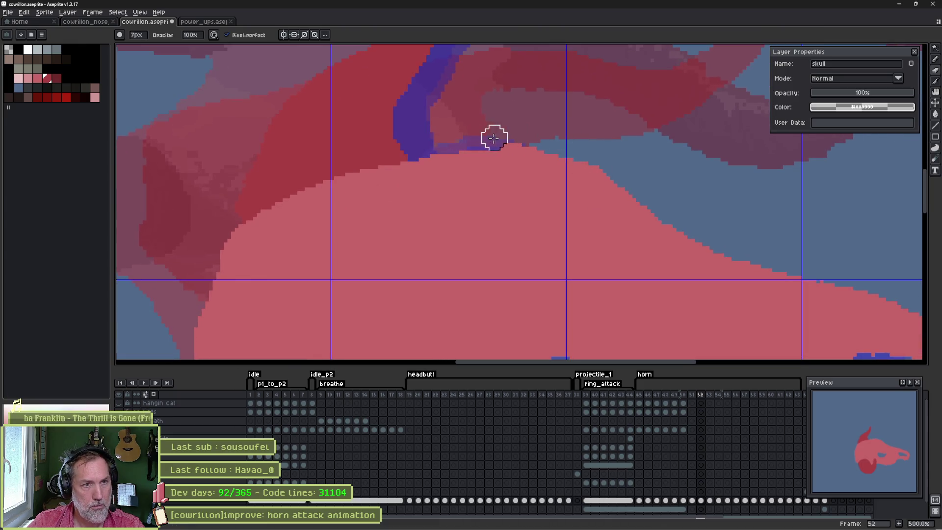
mouse_move(494, 138)
left_mouse_down()
mouse_move(559, 132)
mouse_move(543, 143)
mouse_move(449, 141)
mouse_move(457, 146)
left_mouse_up()
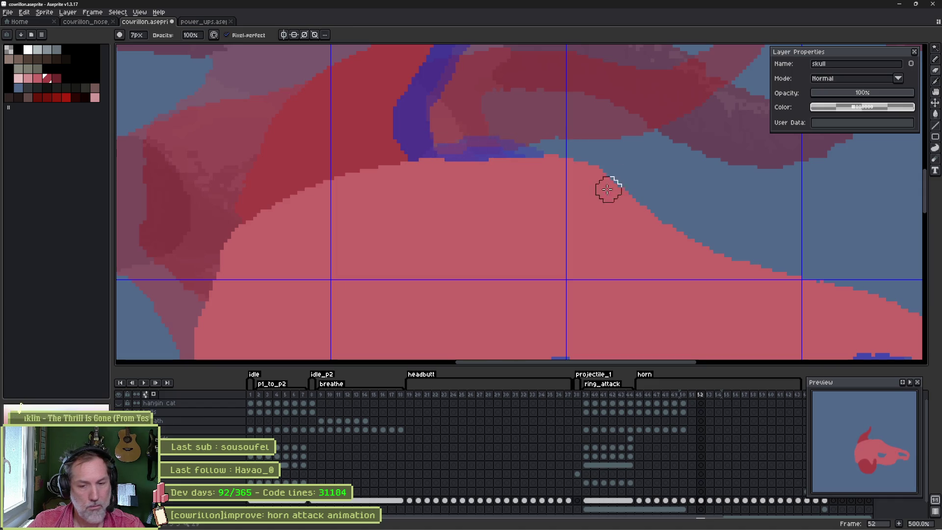
scroll(532, 197, "down", 2)
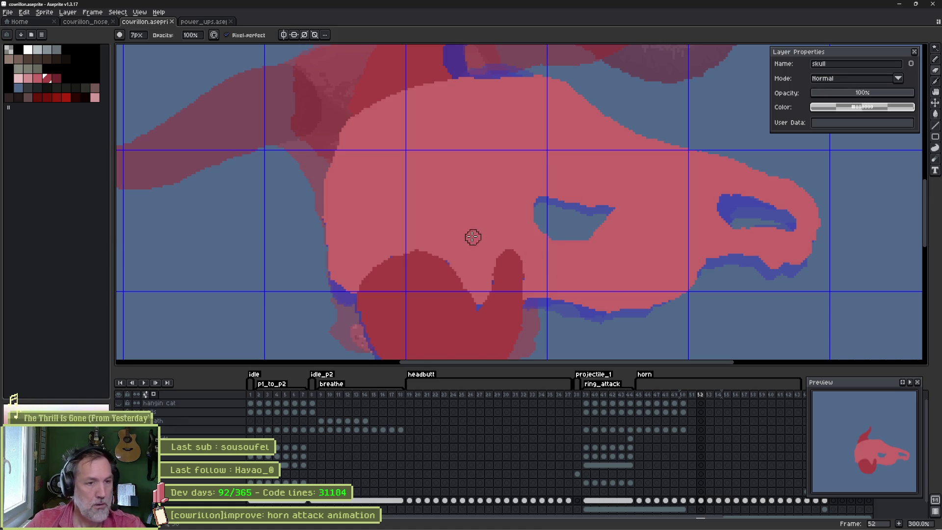
left_click_drag(471, 276, 427, 185)
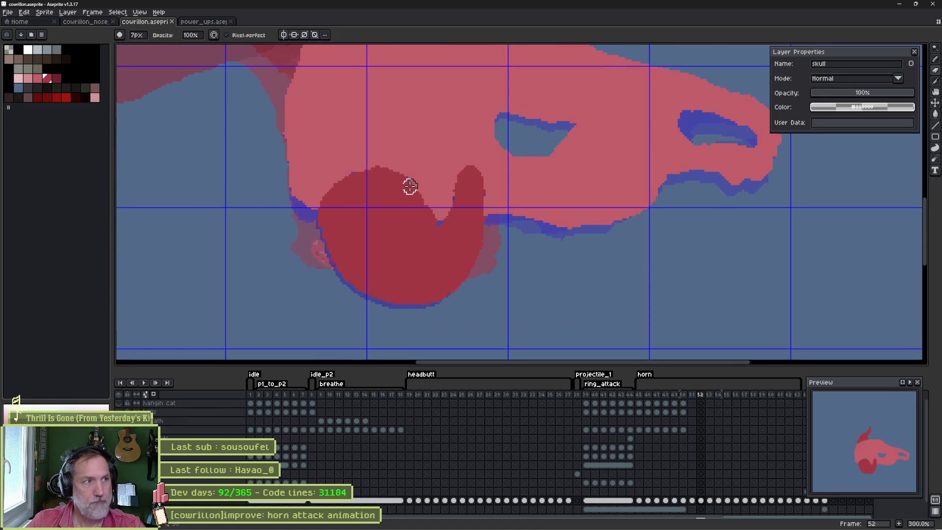
key("shift+g")
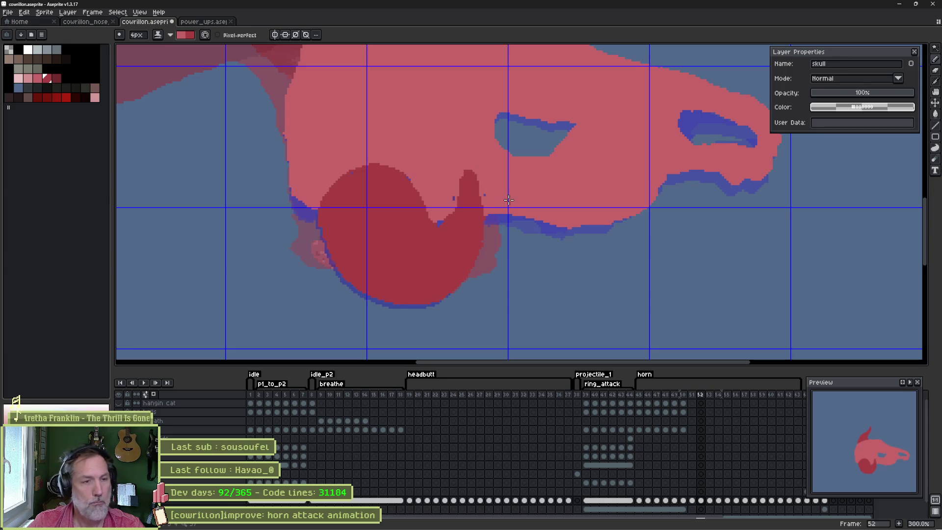
Add dark-red pixels to the spike's left edge and compare frame 52 with neighbouring frames.
scroll(508, 200, "up", 2)
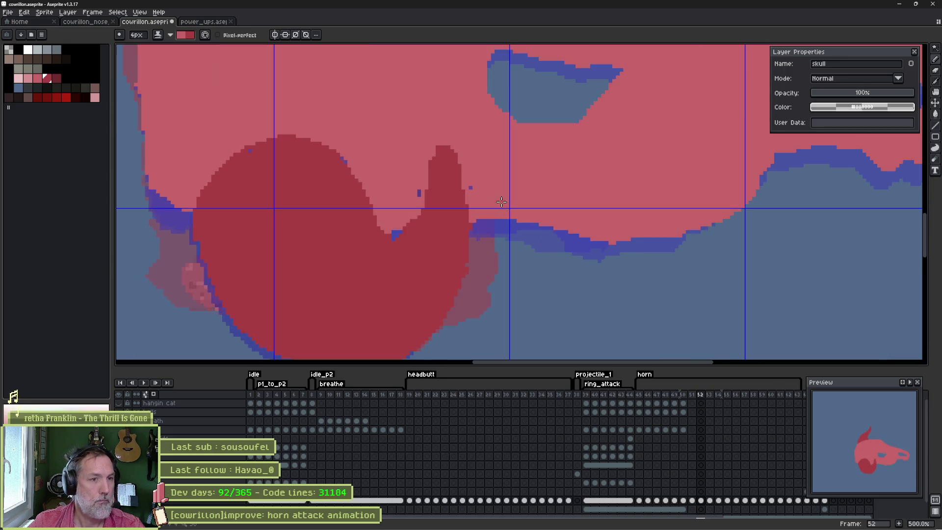
left_click(424, 195)
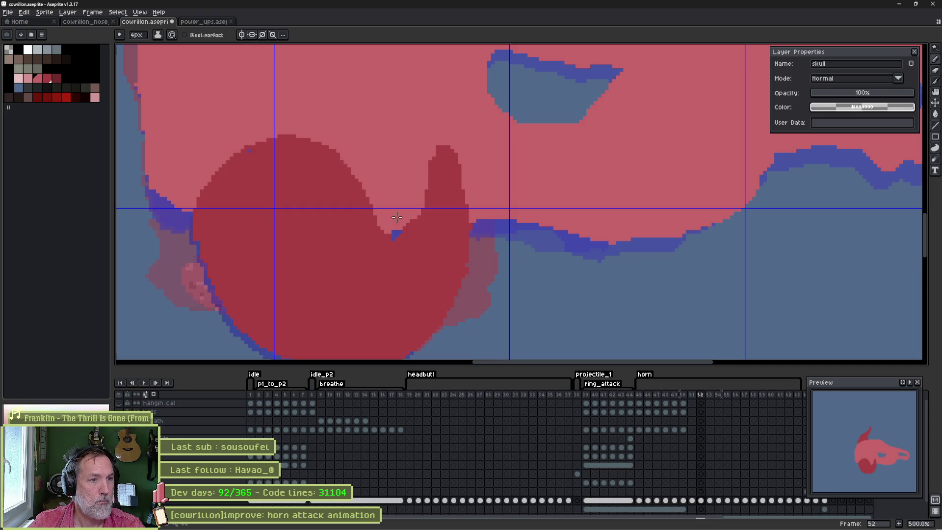
left_click(250, 155, "alt")
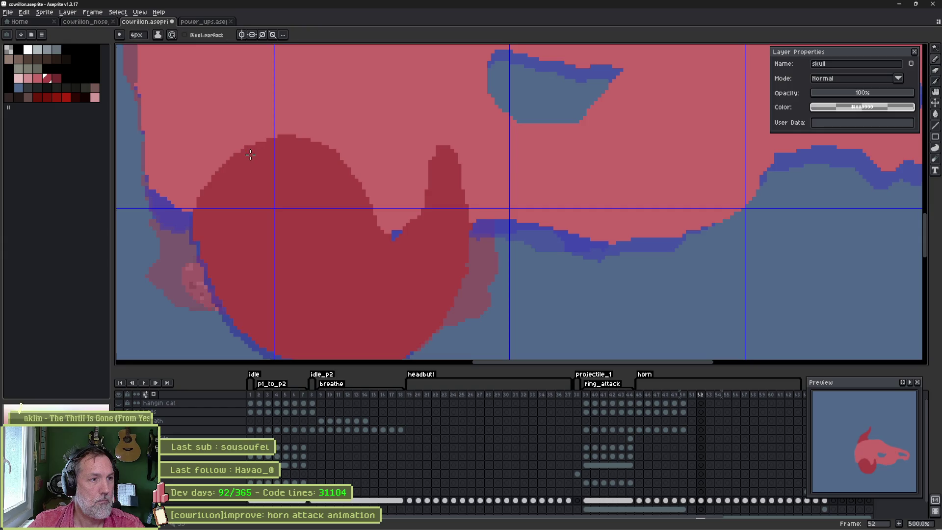
scroll(297, 189, "down", 3)
left_click_drag(360, 165, 377, 237)
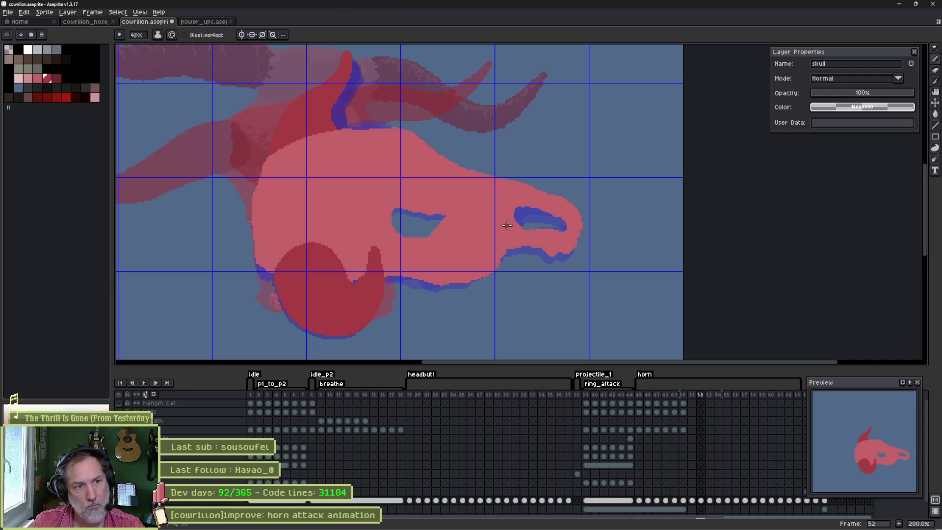
key("Left")
key("Right")
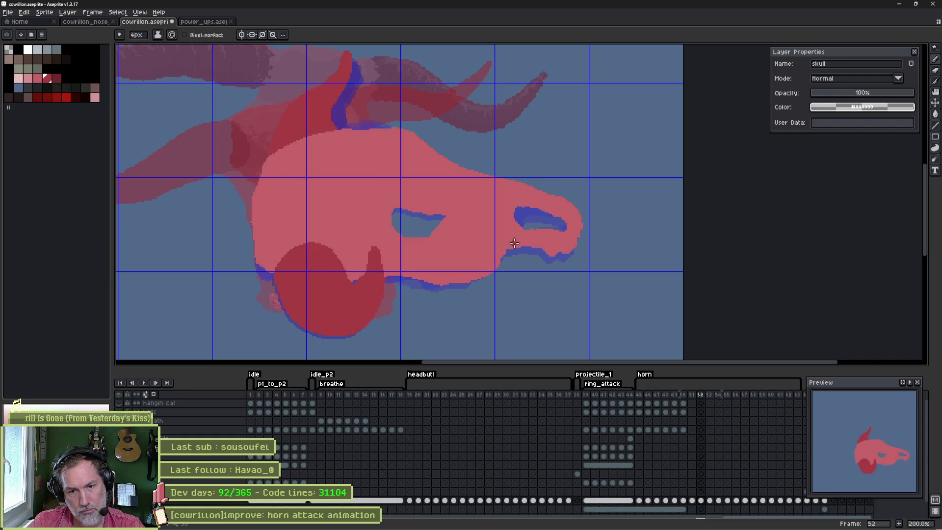
key("Left")
key("Right")
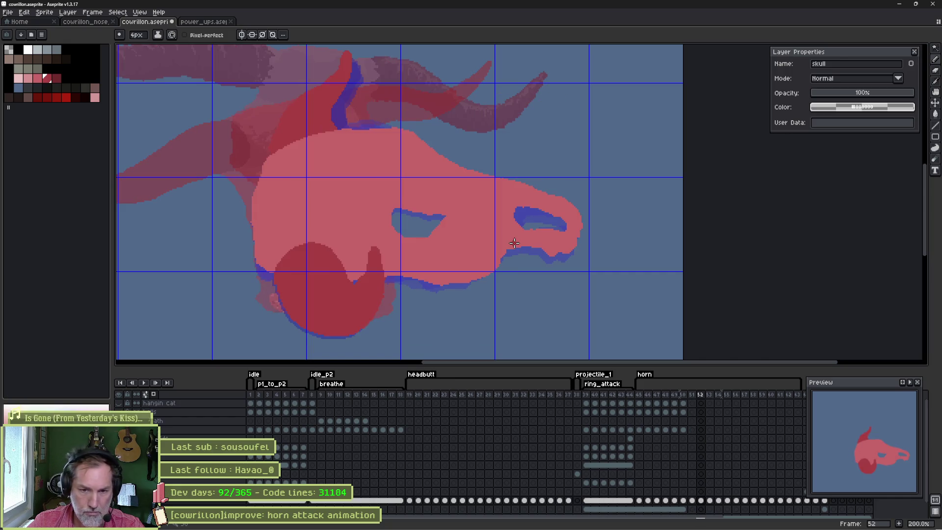
key("Left")
key("Left")
key("Right")
key("Right")
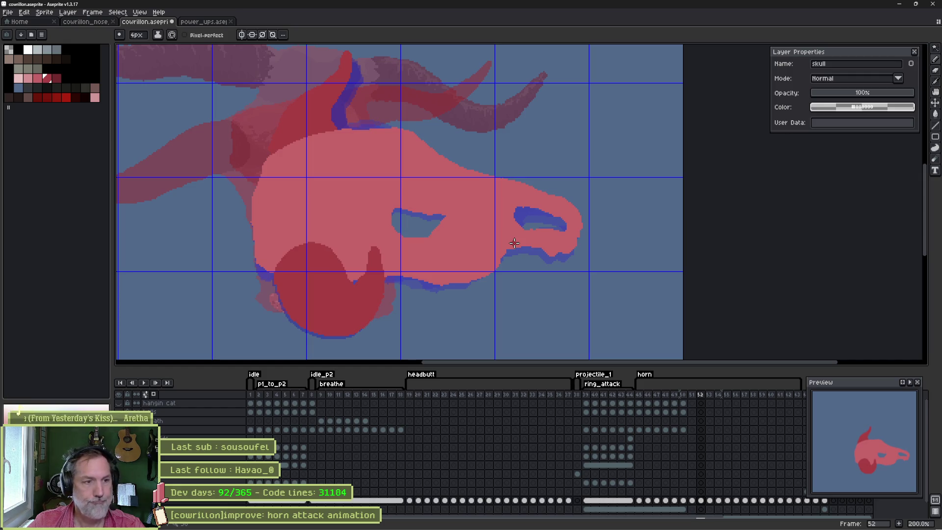
Select only the connected dark-red cheek blob and scale it narrower.
key("w")
left_click(352, 309)
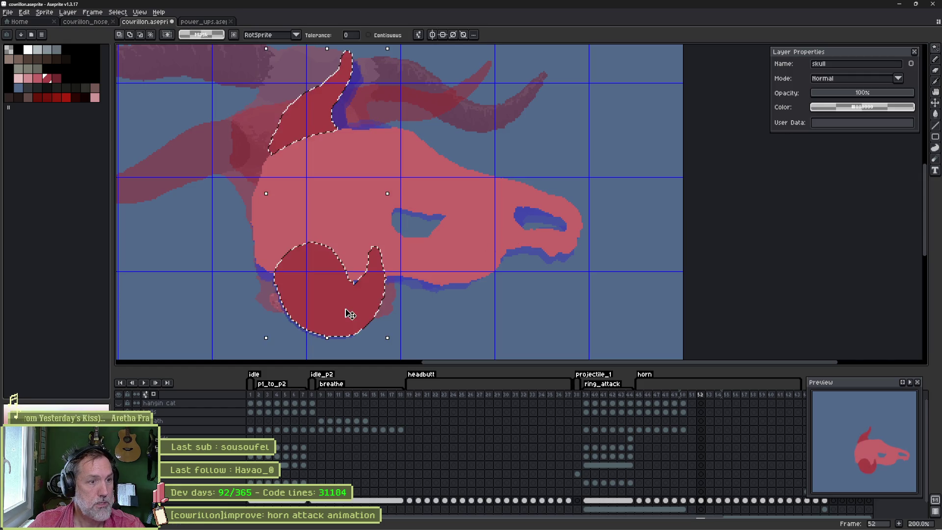
key("ctrl+d")
left_click(368, 35)
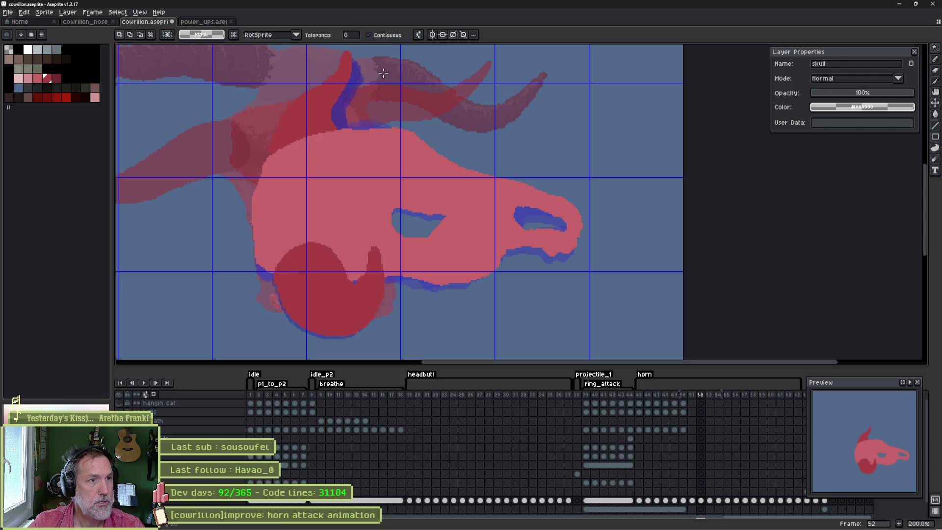
left_click(340, 296)
left_click_drag(389, 295, 375, 295)
key("Return")
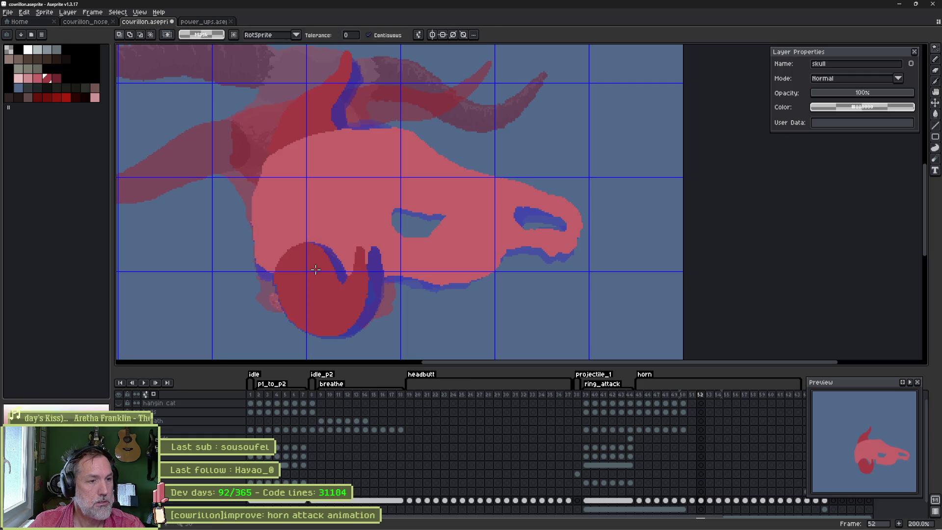
Pick the skull's pink and recolour the blue outline pixels pink with fill and pencil.
scroll(310, 270, "up", 2)
key("b")
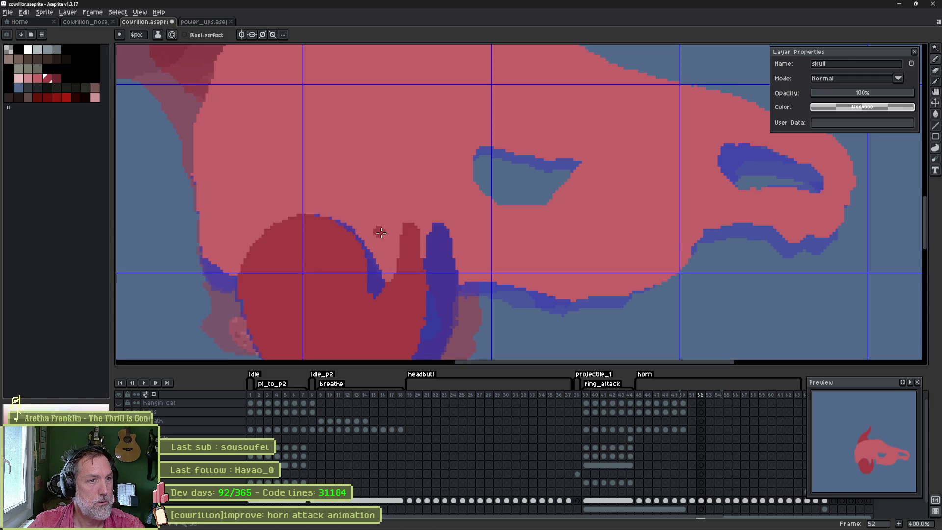
left_click(334, 213, "alt")
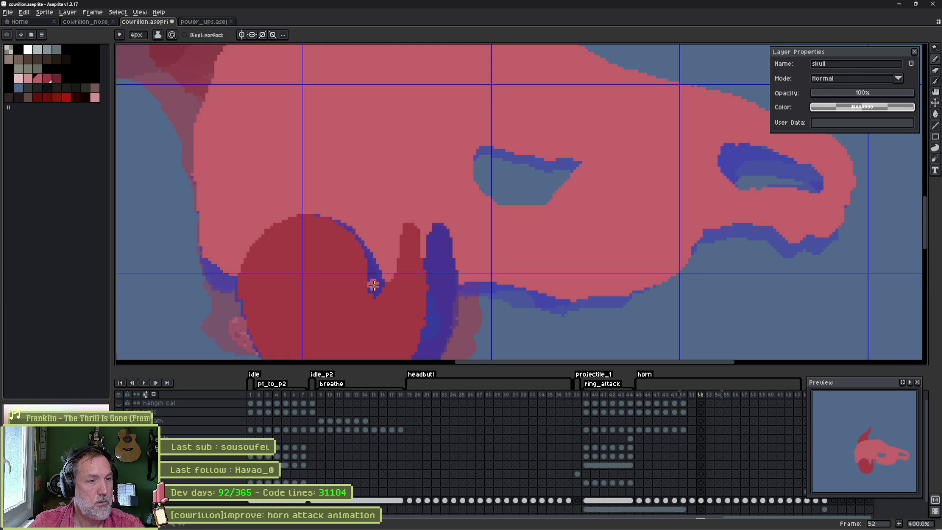
key("g")
left_click(373, 284)
left_click(345, 227)
left_click(336, 219)
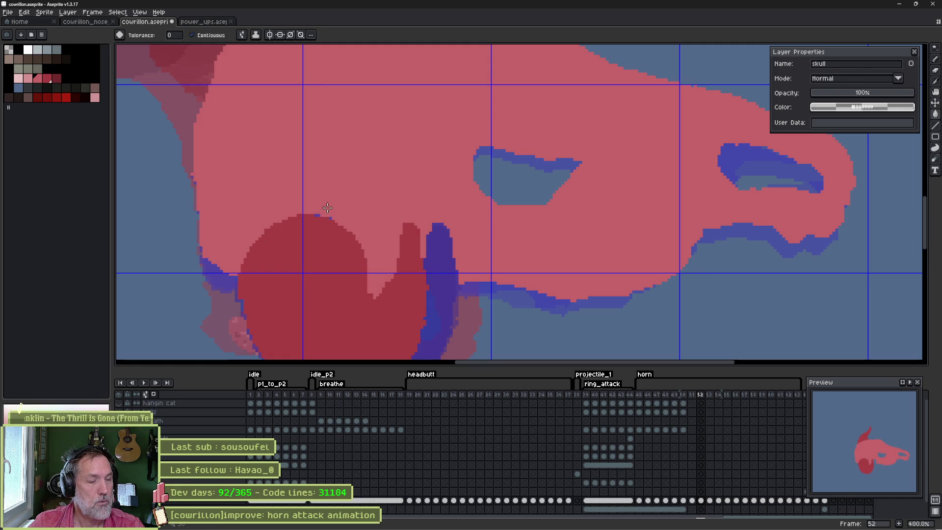
scroll(327, 208, "up", 5)
key("b")
left_click(340, 222)
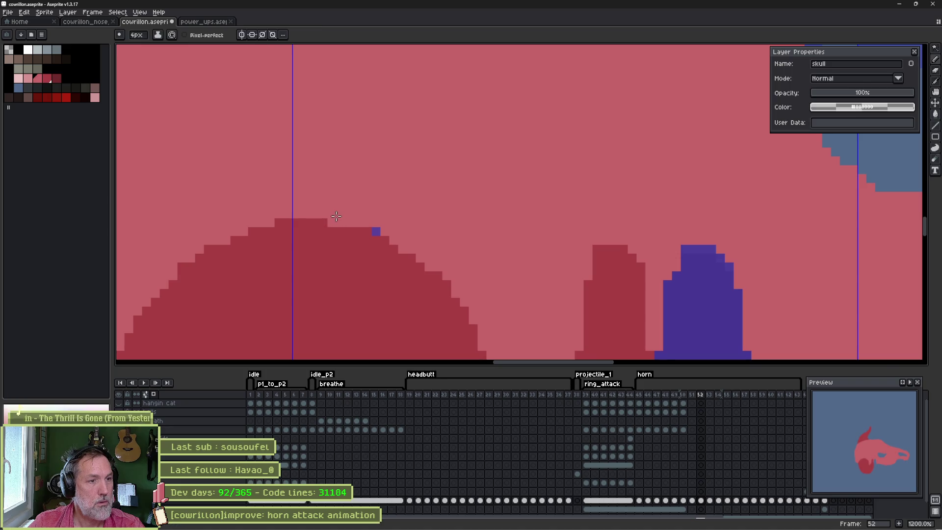
left_click(376, 231)
Repaint the blue pixels along the guide and the blue column pink.
scroll(462, 289, "down", 5)
scroll(463, 289, "up", 1)
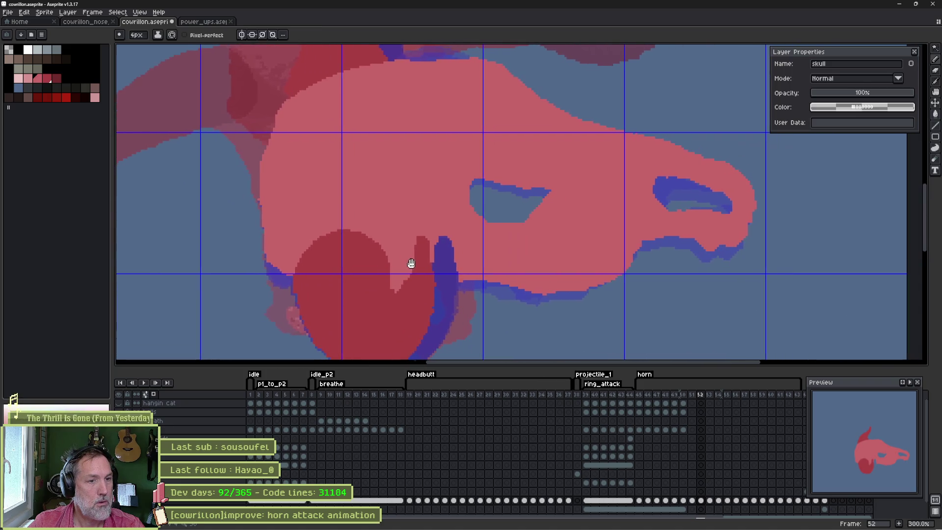
scroll(464, 279, "up", 2)
left_click_drag(463, 279, 419, 287)
key("g")
left_click(433, 240)
scroll(433, 240, "down", 3)
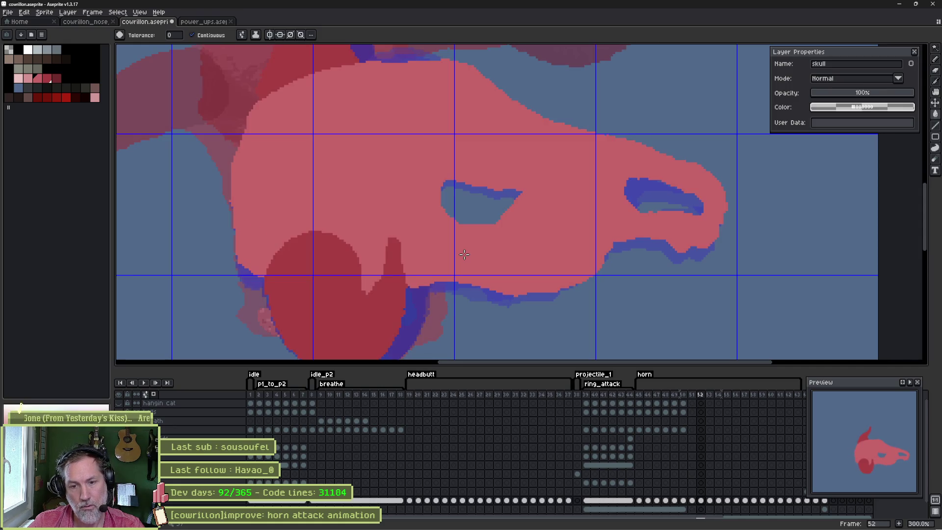
scroll(372, 261, "up", 4)
Widen the dark-red spike's top and right edge, adding a small bump at its tip.
key("b")
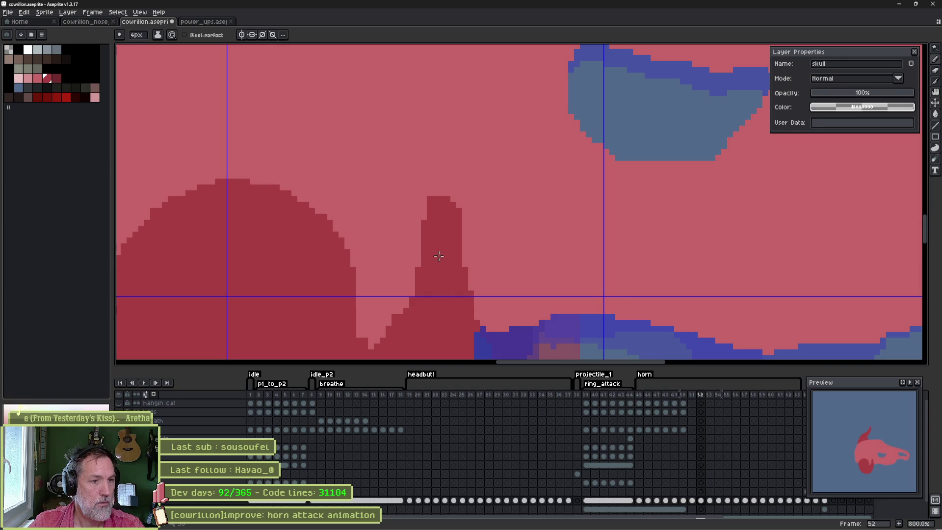
mouse_move(453, 245)
left_mouse_down()
mouse_move(455, 201)
mouse_move(459, 228)
left_mouse_up()
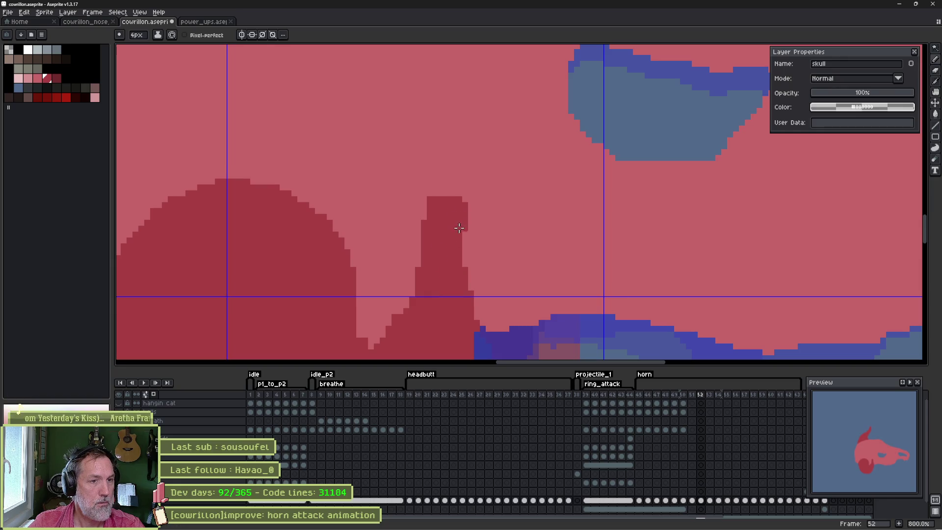
left_click(445, 197)
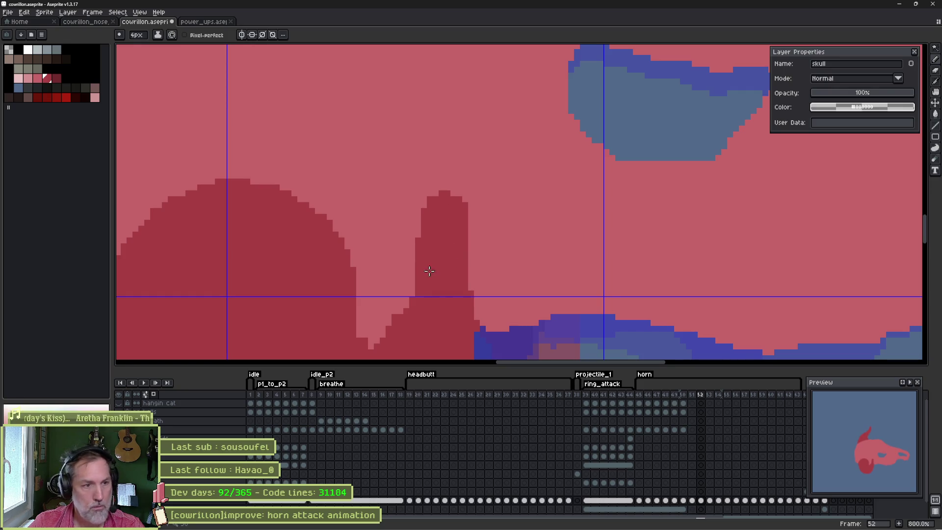
mouse_move(435, 254)
left_mouse_down()
mouse_move(460, 212)
mouse_move(441, 263)
left_mouse_up()
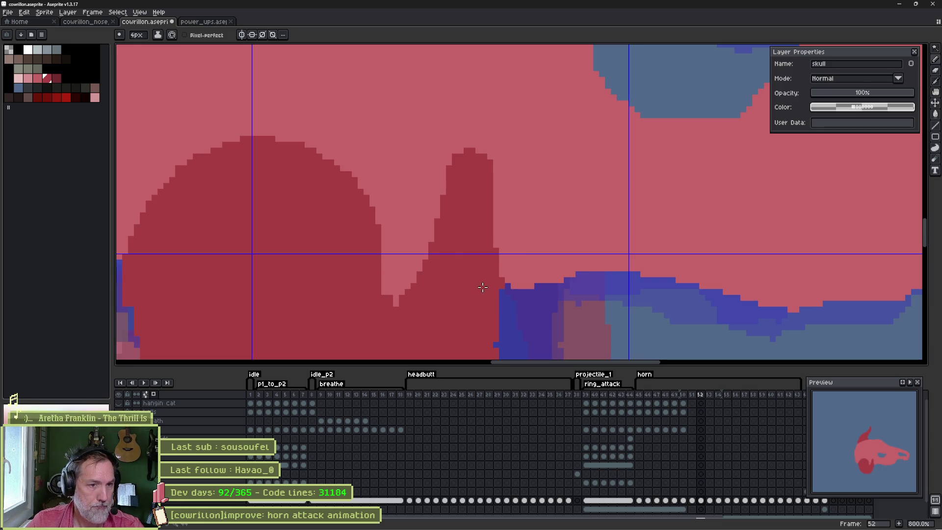
left_click_drag(488, 265, 489, 209)
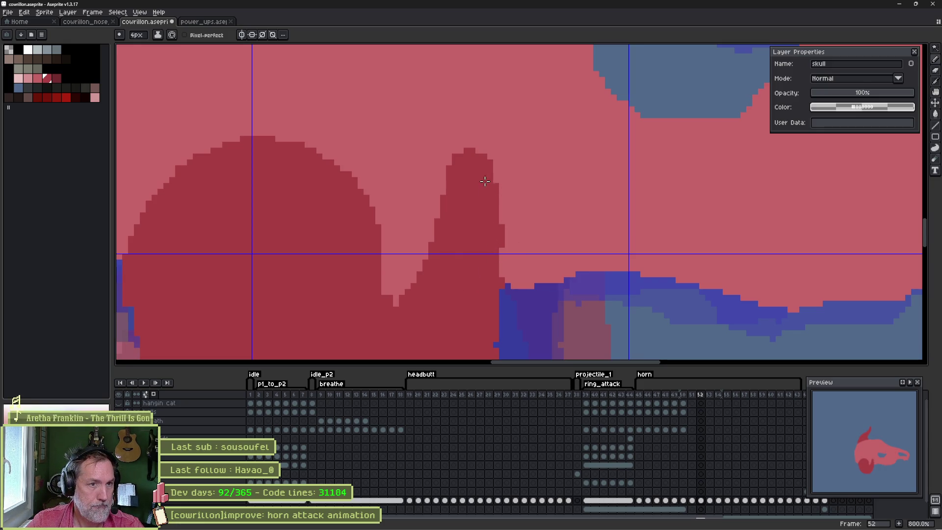
left_click_drag(494, 267, 492, 345)
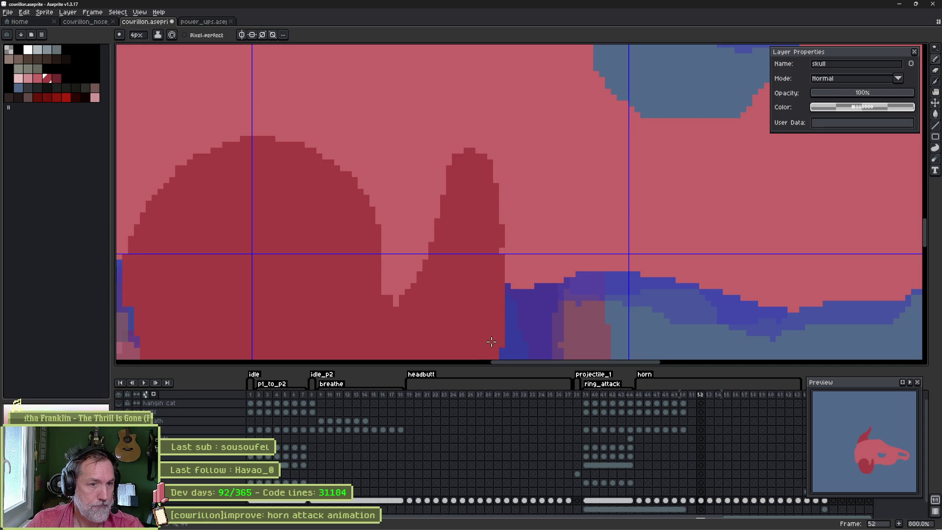
left_click_drag(472, 281, 508, 175)
scroll(496, 215, "down", 2)
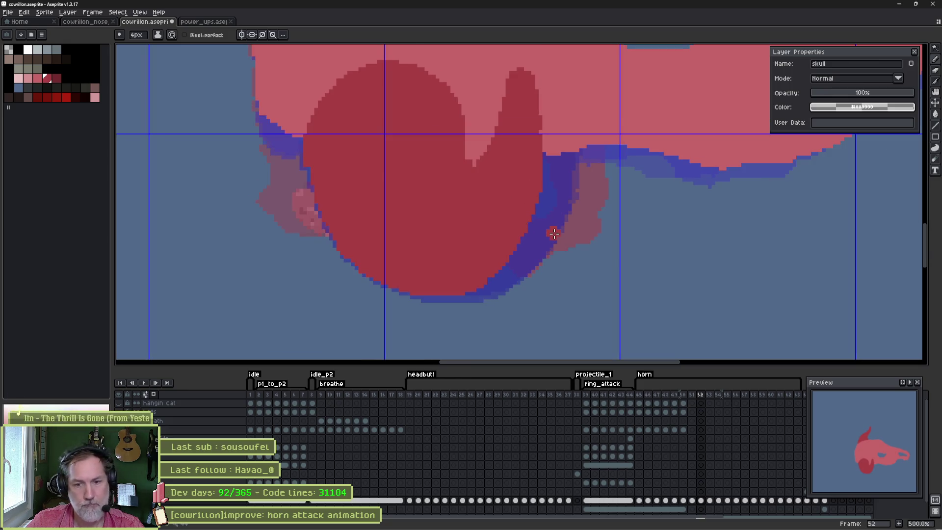
Flip between frames 51, 52 and 53 to check the horn attack motion.
key("comma")
key("period")
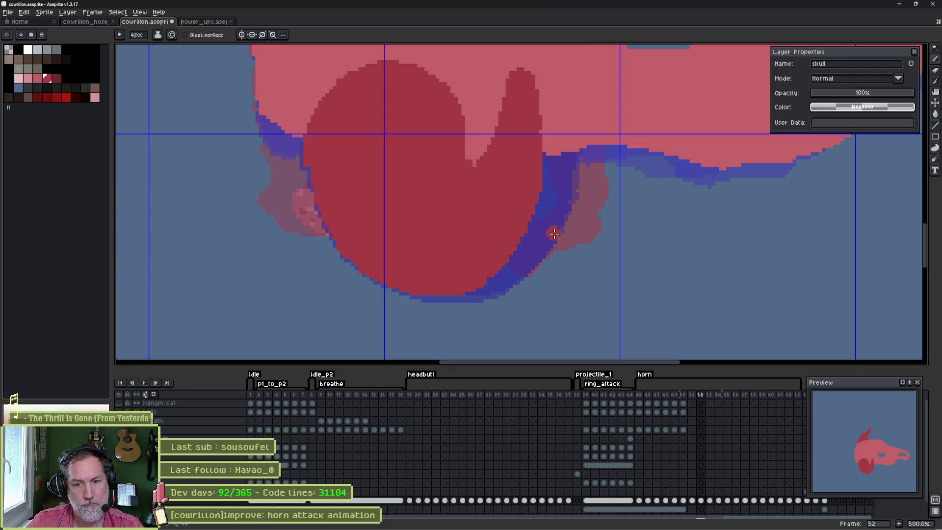
key("comma")
key("period")
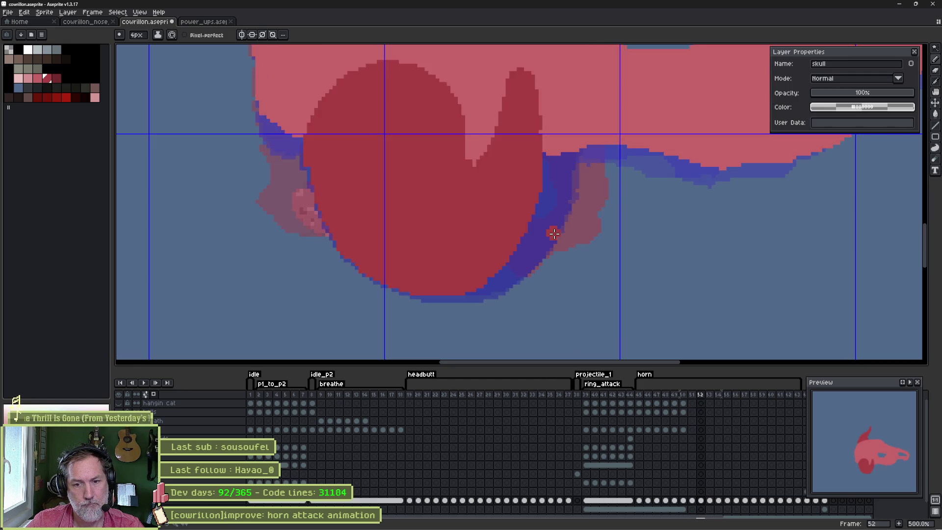
key("period")
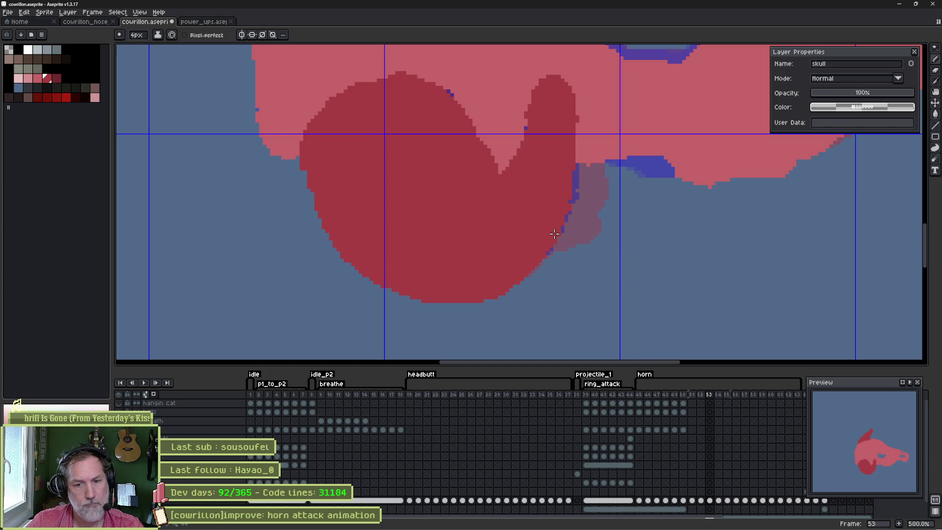
key("period")
key("period")
key("comma")
key("comma")
key("comma")
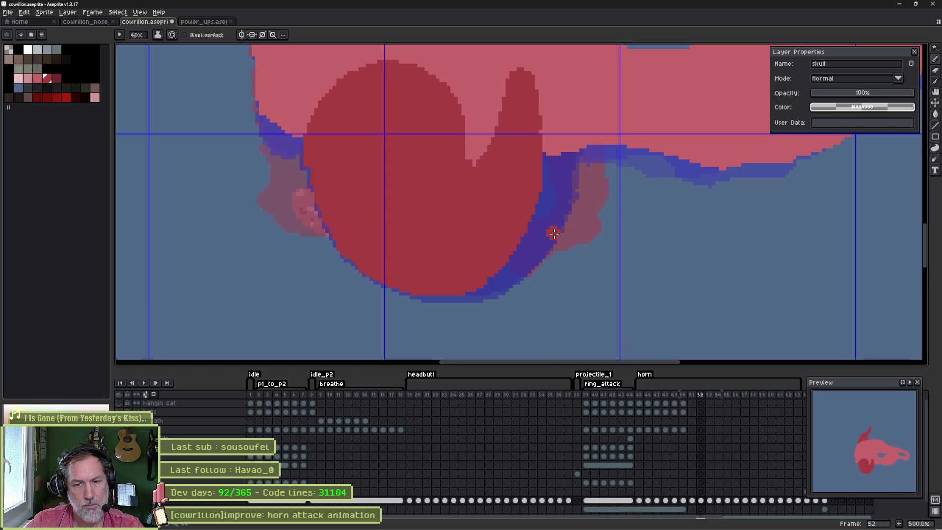
key("period")
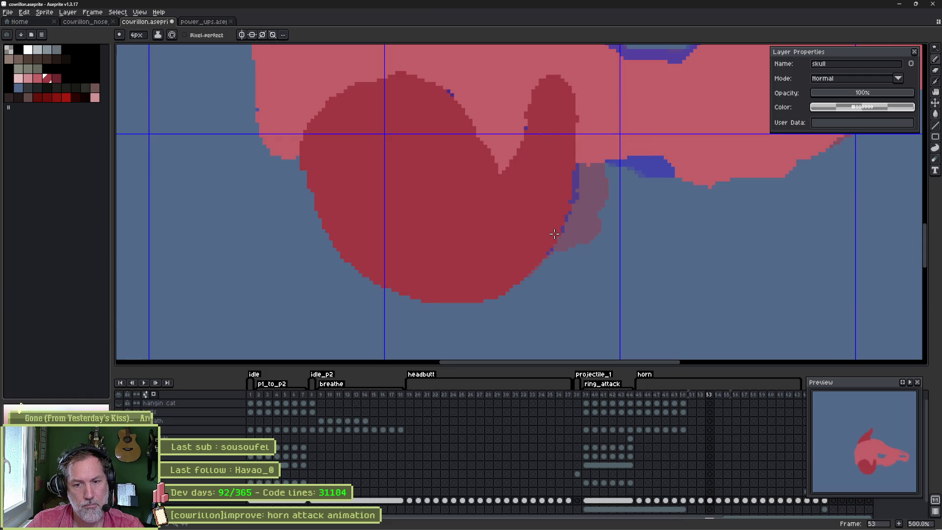
key("comma")
key("period")
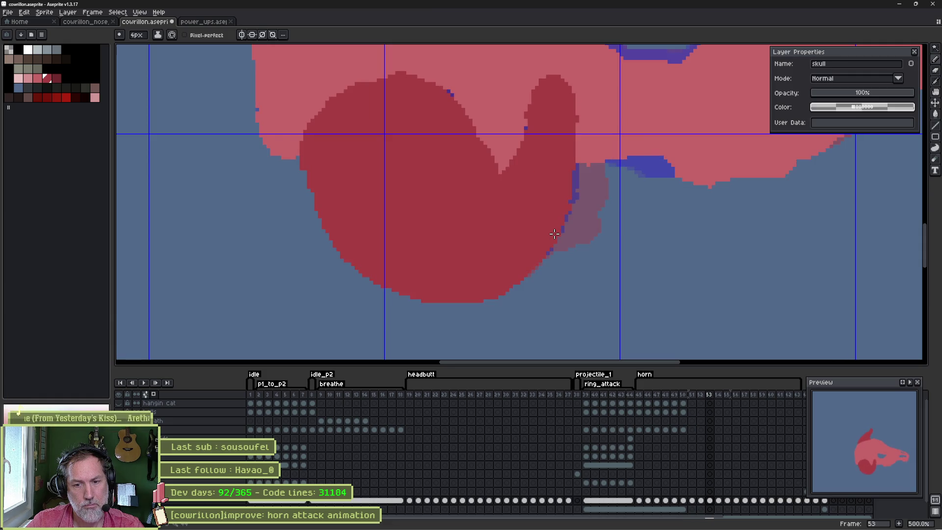
key("comma")
key("period")
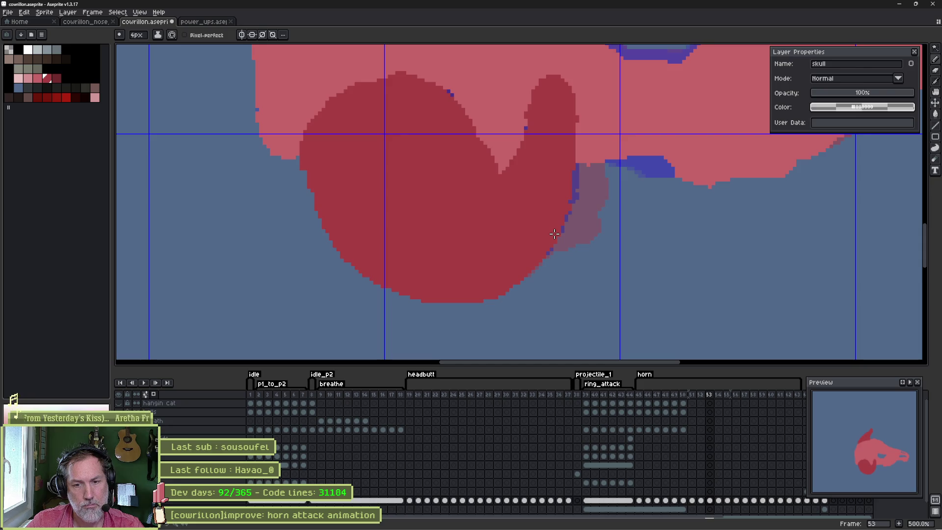
key("comma")
key("comma")
key("period")
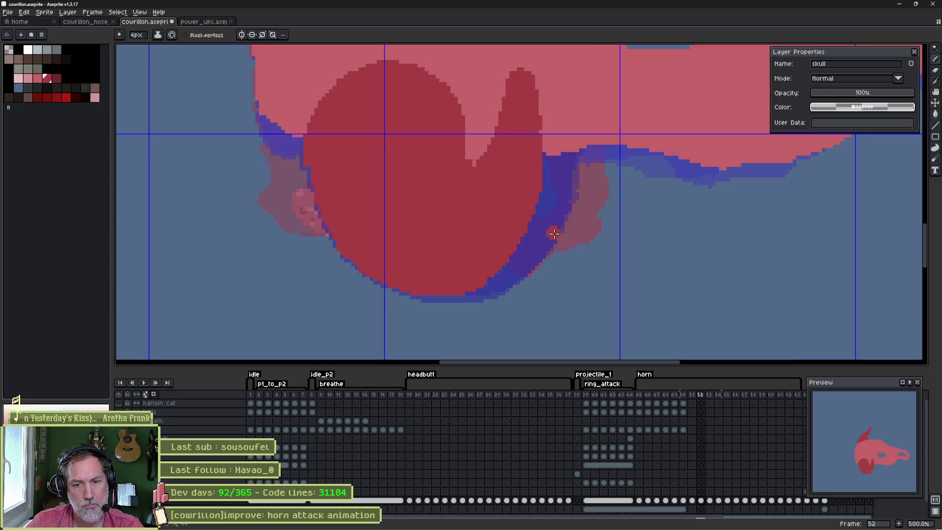
key("period")
key("comma")
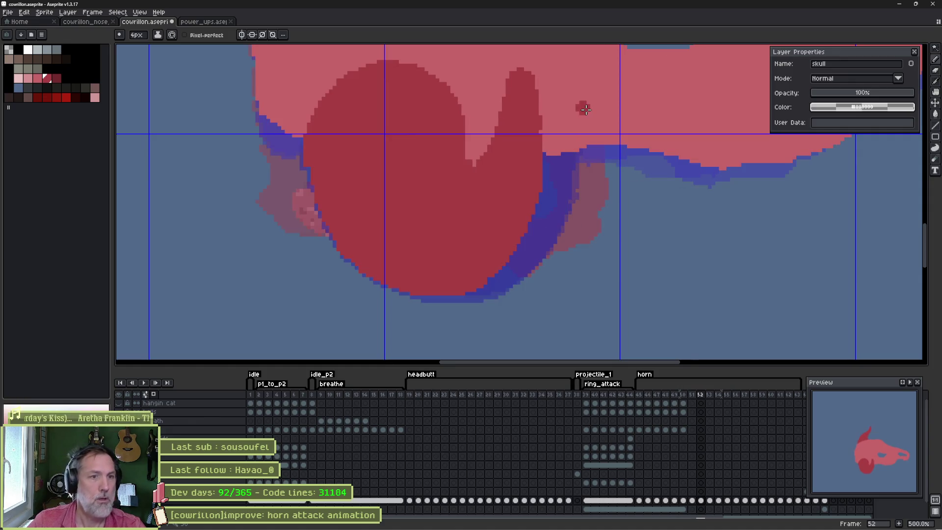
Paint along the skull's lower edge, then erase to extend it to the right.
scroll(582, 107, "down", 1)
mouse_move(582, 107)
left_mouse_down()
mouse_move(511, 214)
mouse_move(502, 209)
mouse_move(567, 216)
mouse_move(507, 241)
left_mouse_up()
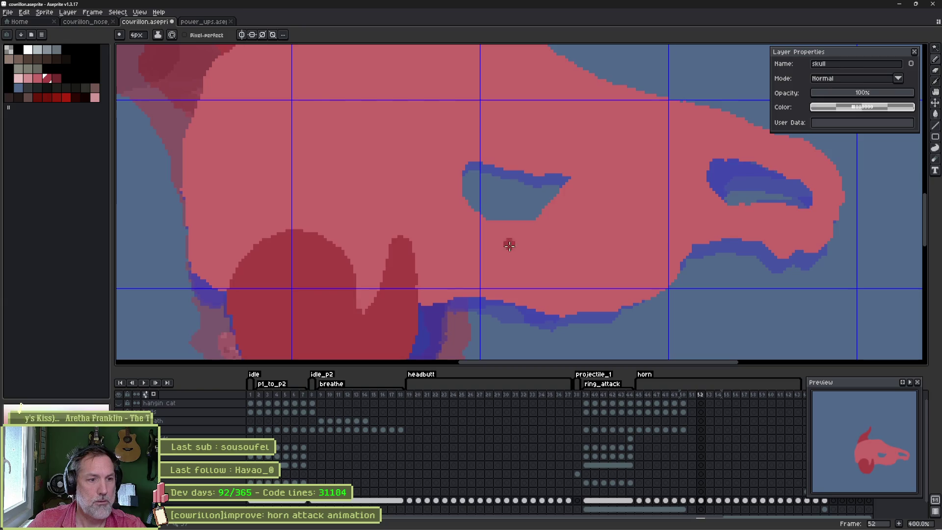
key("b")
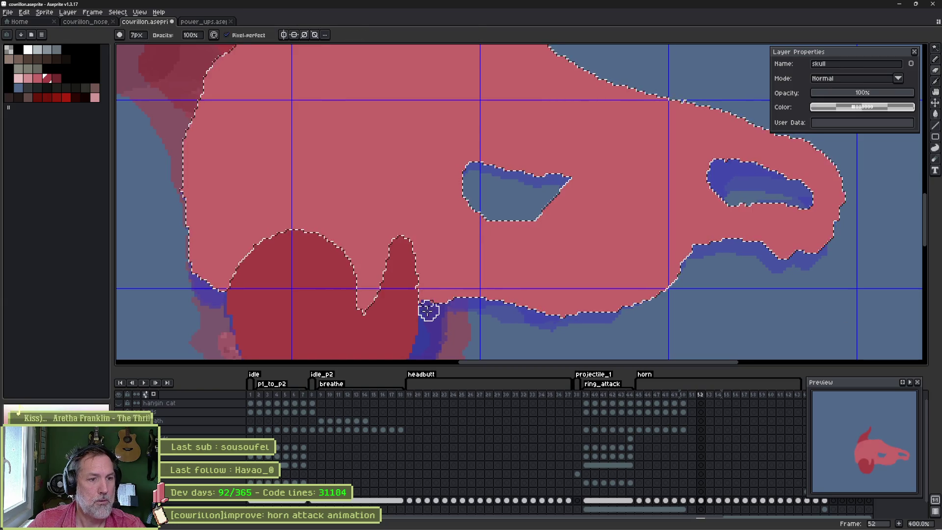
mouse_move(427, 309)
left_mouse_down()
mouse_move(423, 296)
mouse_move(431, 300)
mouse_move(420, 301)
left_mouse_up()
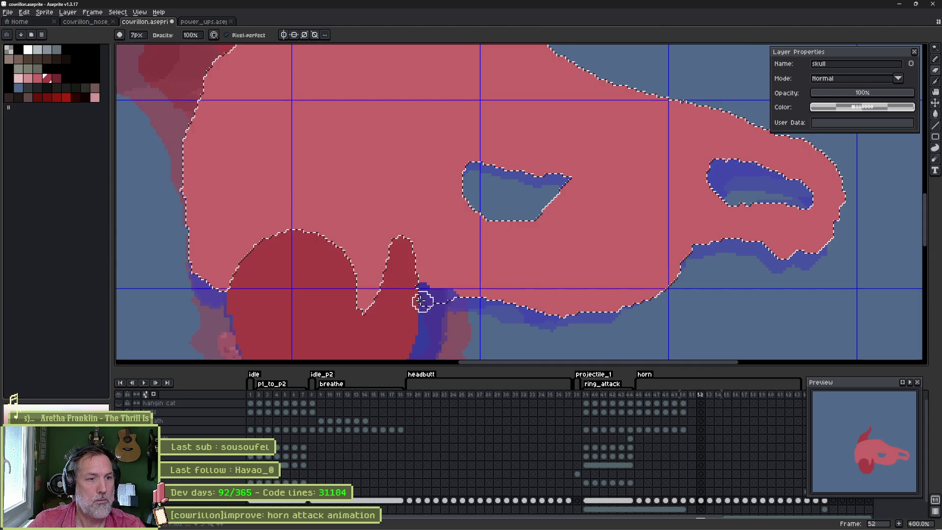
left_click_drag(363, 301, 378, 304)
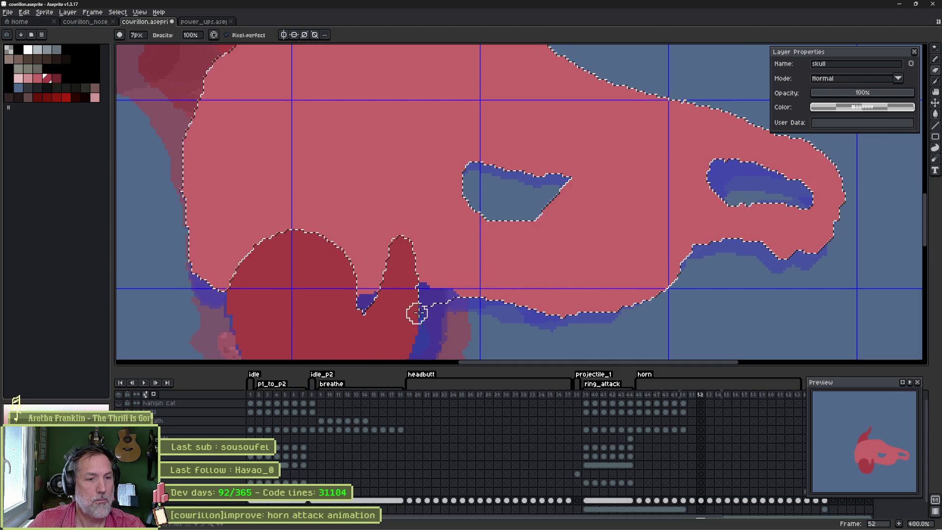
key("ctrl+d")
key("e")
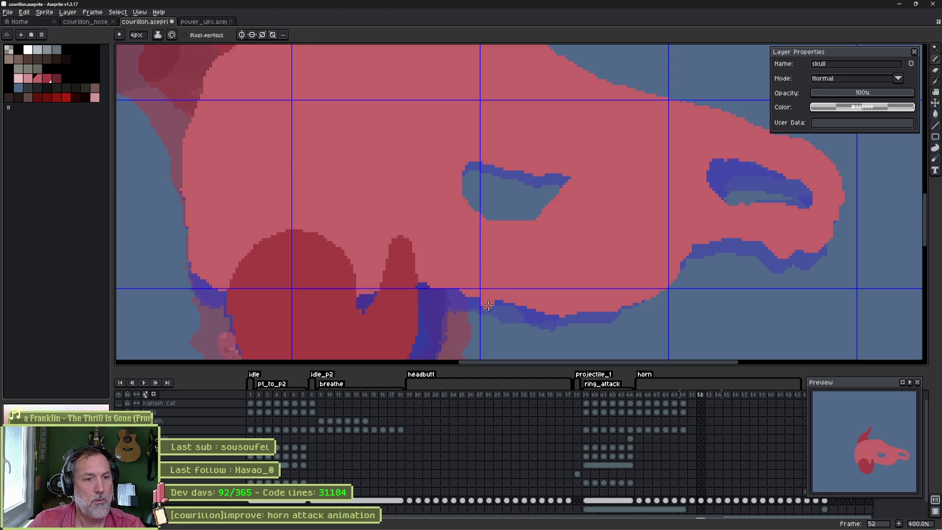
left_click_drag(490, 316, 625, 310)
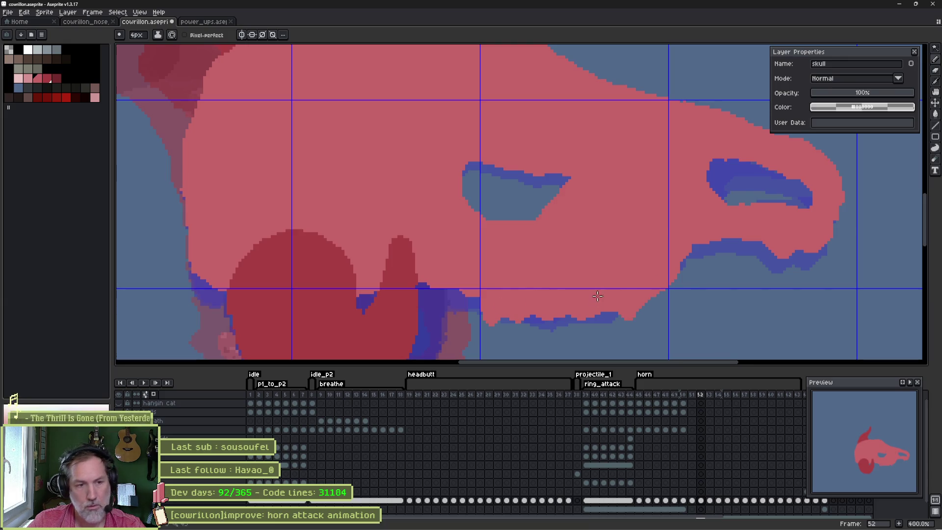
Compare frame 52 against frame 51, then make the skull layer semi-transparent.
key("b")
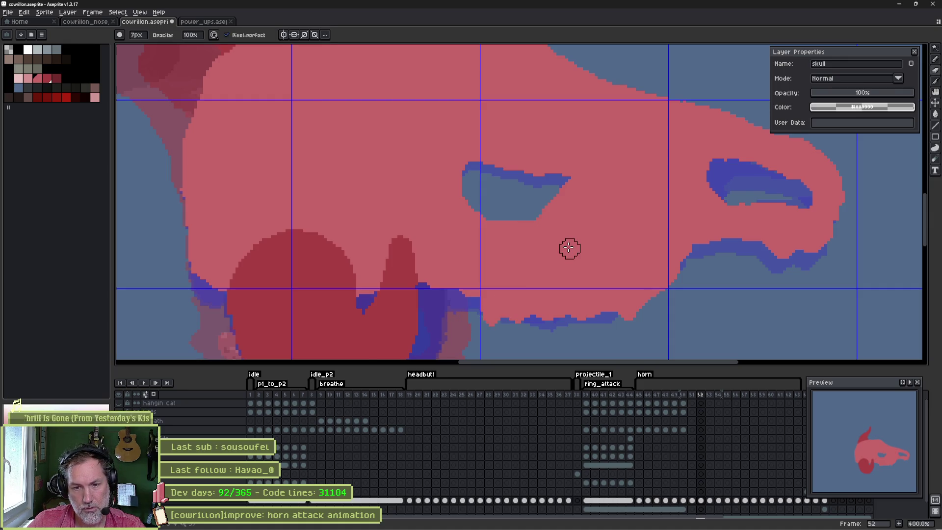
key("Left")
key("Left")
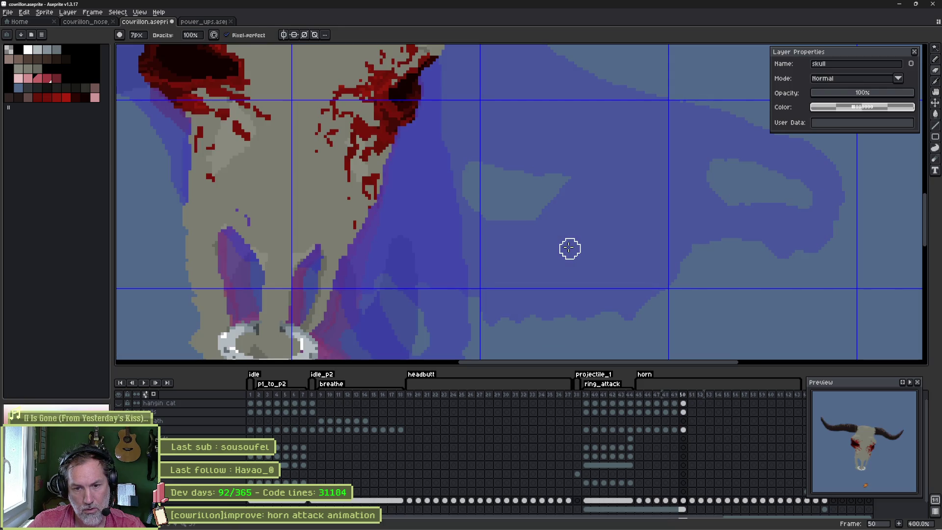
key("Right")
key("Right")
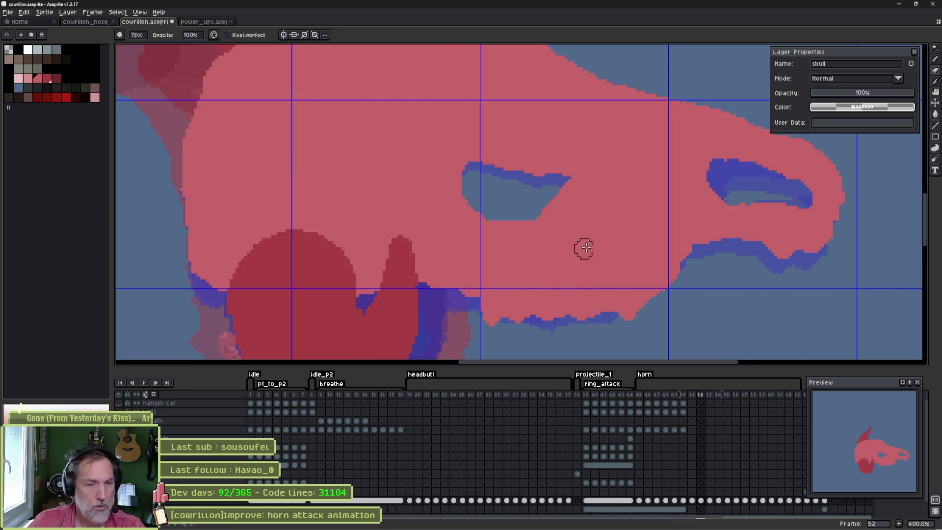
scroll(663, 203, "down", 2)
left_click(891, 94)
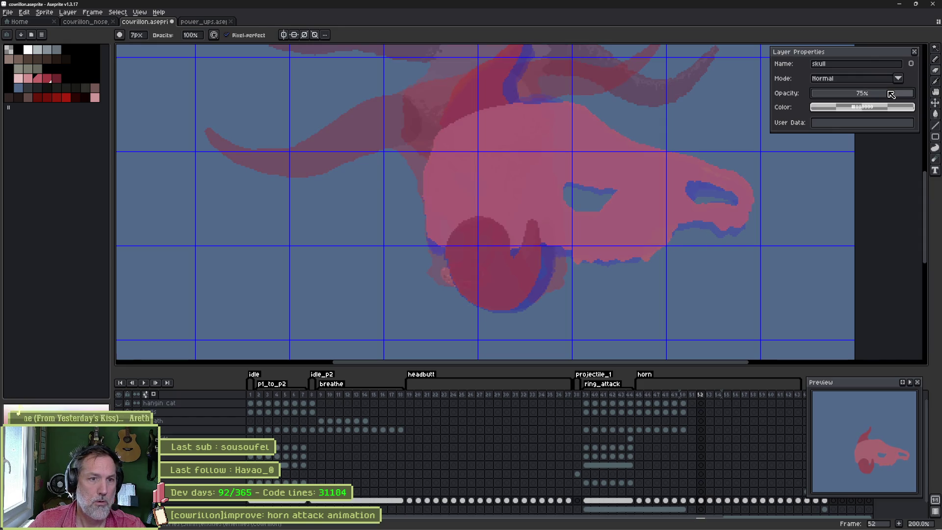
Hide the grid with Ctrl+', trial skull layer opacity at 76% and 50%, then raise it back to opaque.
left_click_drag(891, 94, 917, 93)
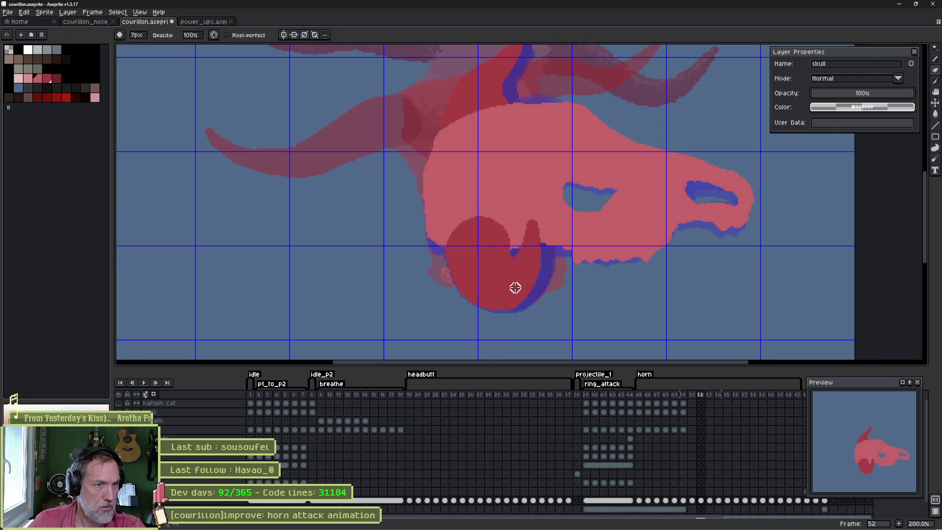
scroll(515, 287, "up", 3)
key("ctrl+apostrophe")
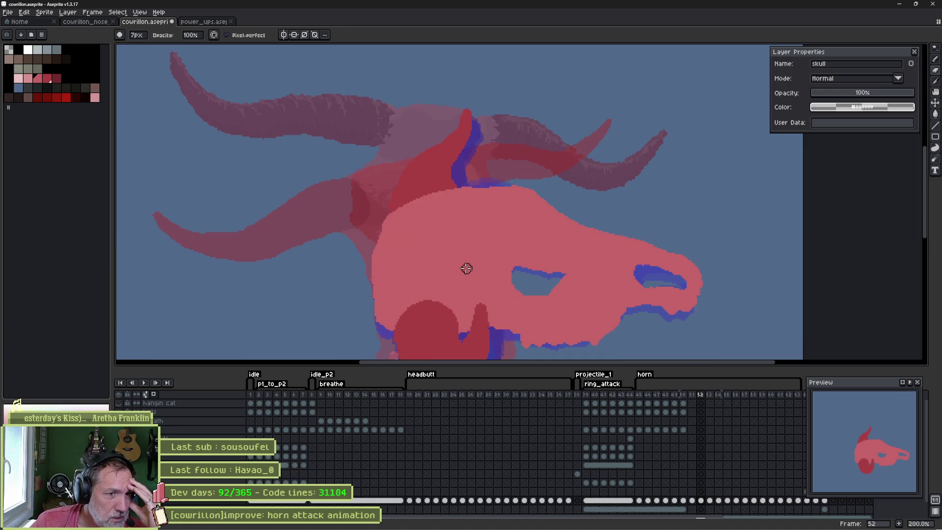
left_click(890, 94)
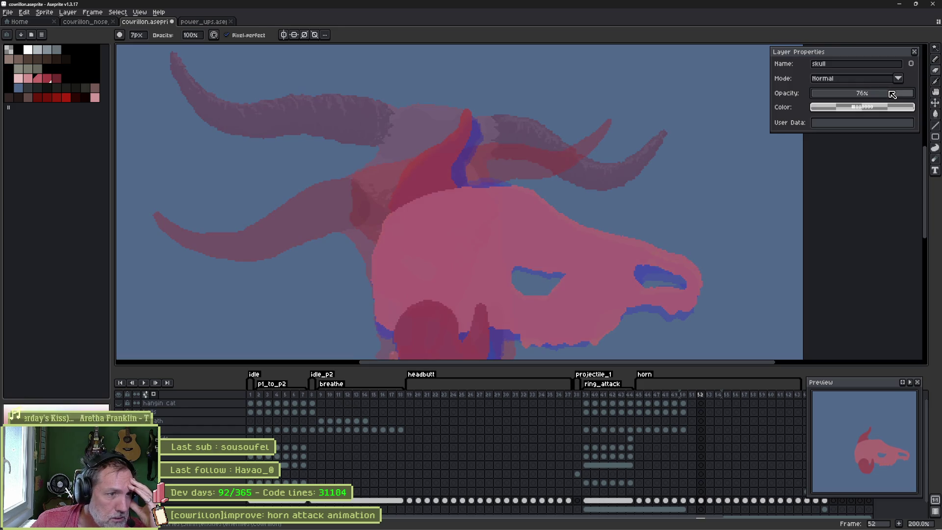
left_click(863, 96)
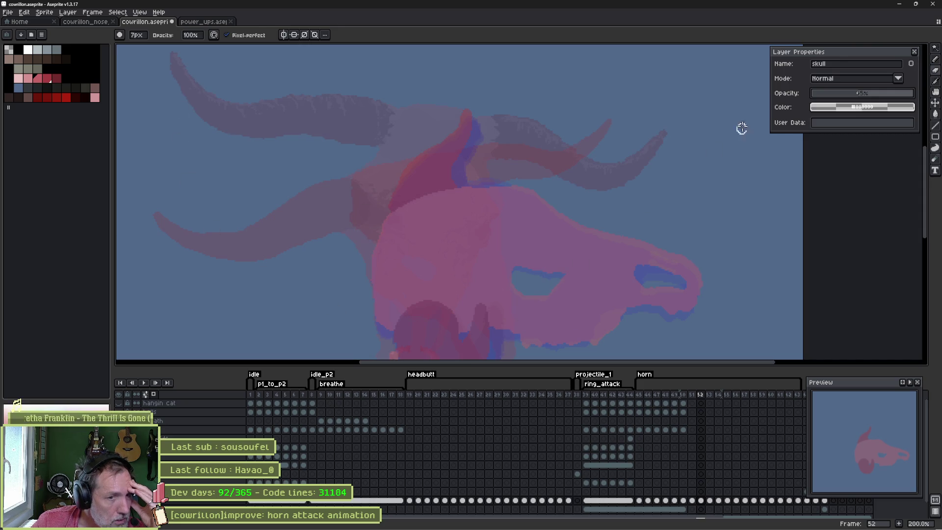
left_click_drag(878, 90, 924, 99)
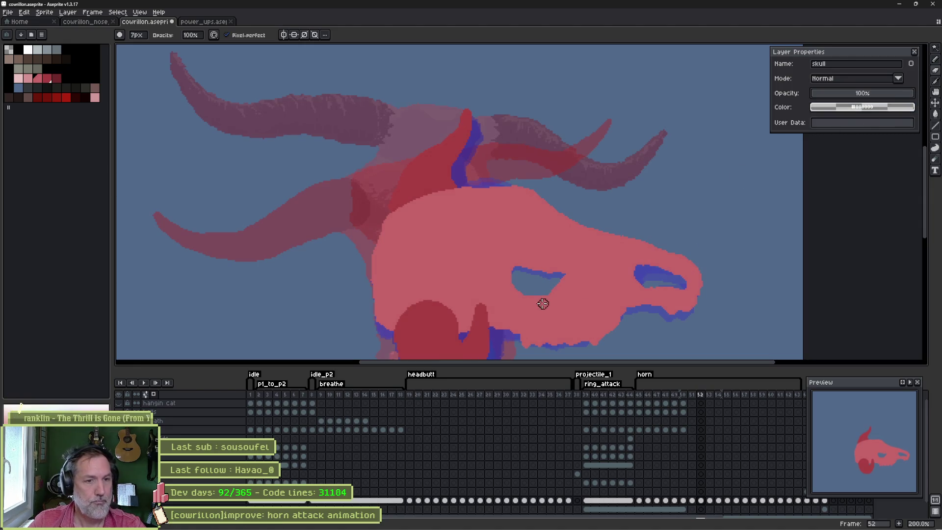
scroll(542, 303, "up", 1)
Trim the right end of frame 52's eye-hole outline and redraw its bottom edge in blue.
key("e")
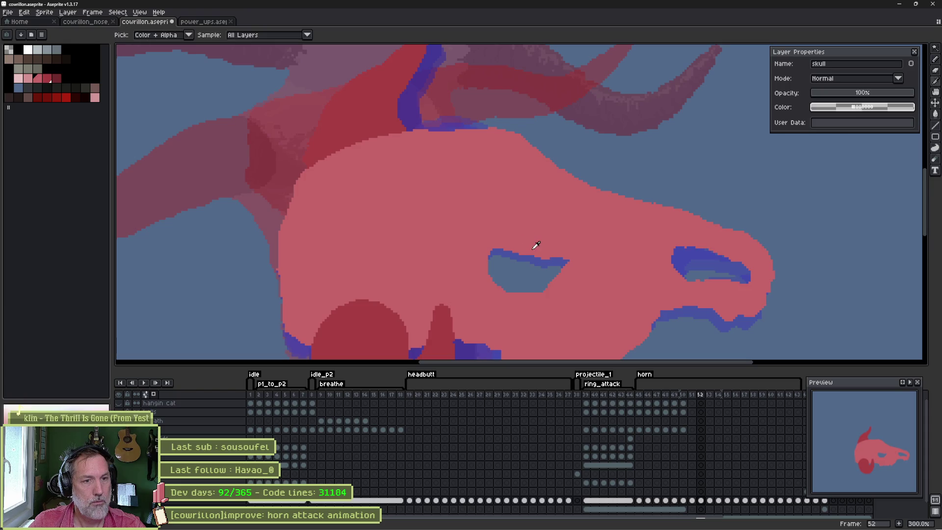
left_click_drag(564, 263, 505, 253)
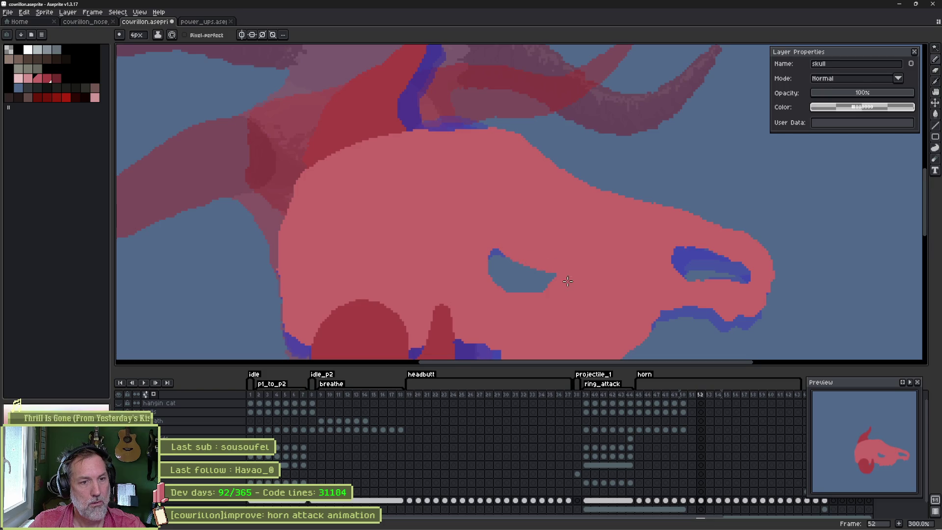
key("b")
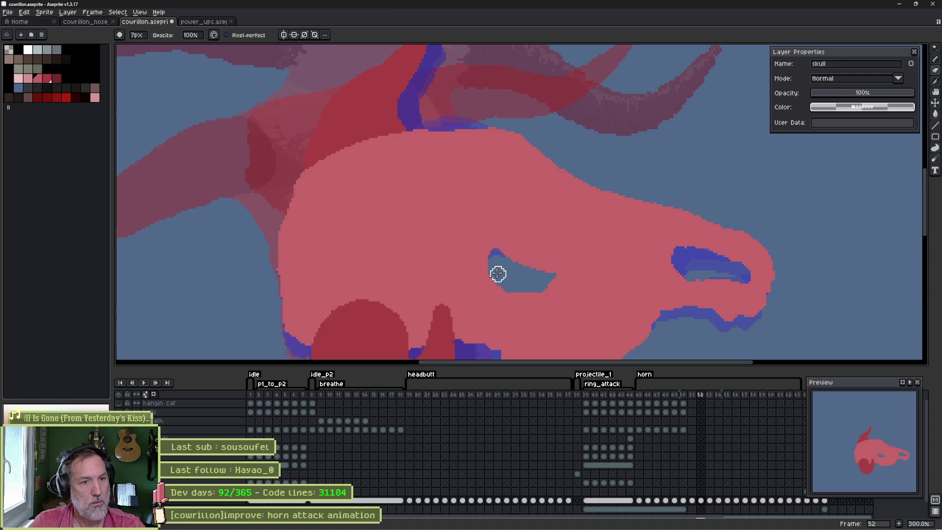
mouse_move(497, 278)
left_mouse_down()
mouse_move(527, 293)
mouse_move(489, 268)
mouse_move(500, 288)
mouse_move(493, 263)
left_mouse_up()
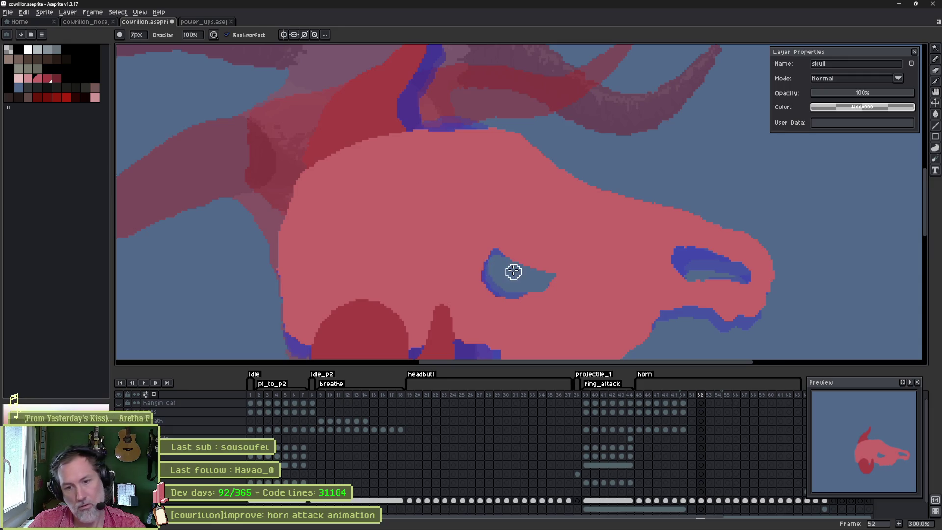
key("Left")
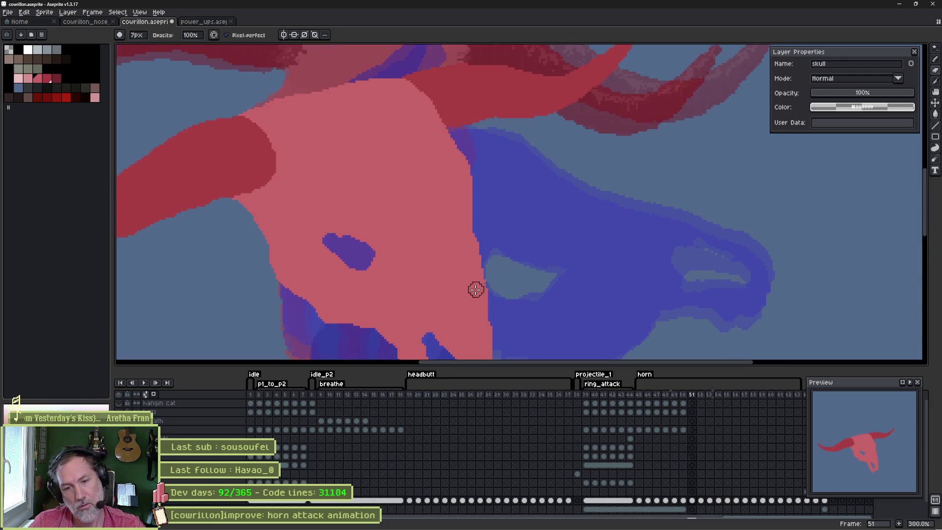
key("Right")
Enlarge frame 51's eye hole into a slim slanted crescent, flipping frames to compare.
key("Left")
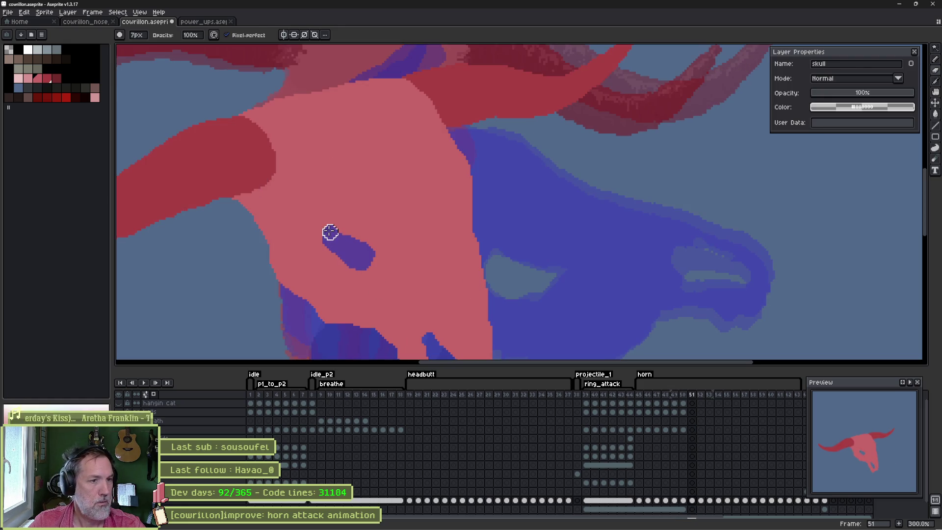
mouse_move(330, 232)
left_mouse_down()
mouse_move(348, 260)
mouse_move(352, 230)
left_mouse_up()
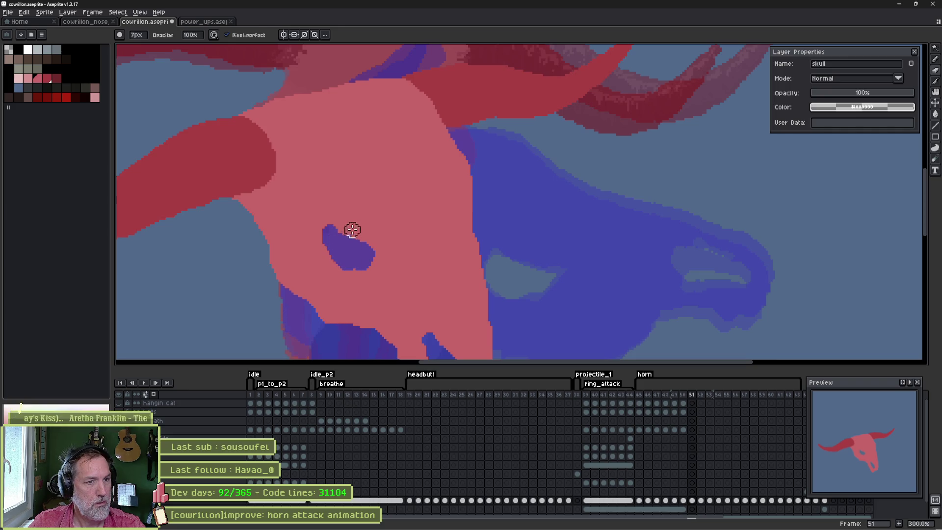
key("e")
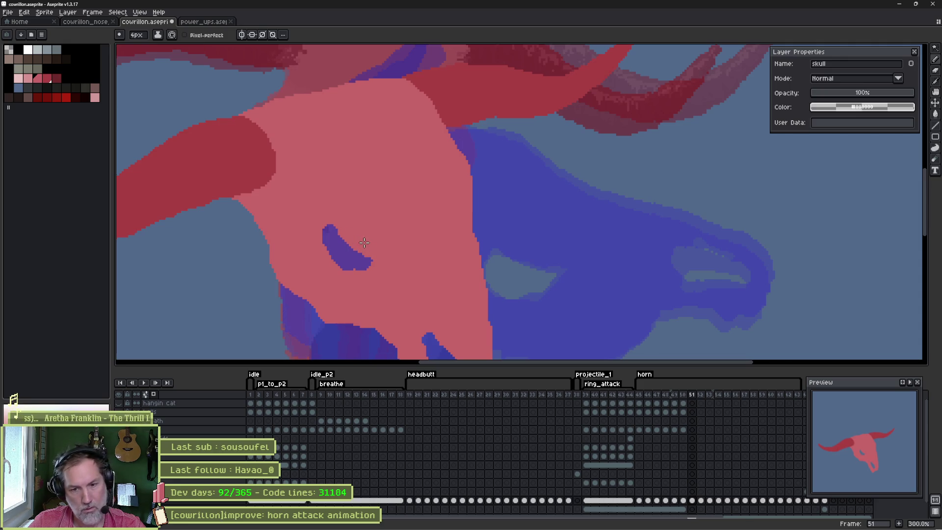
key("Left")
key("Right")
key("Right")
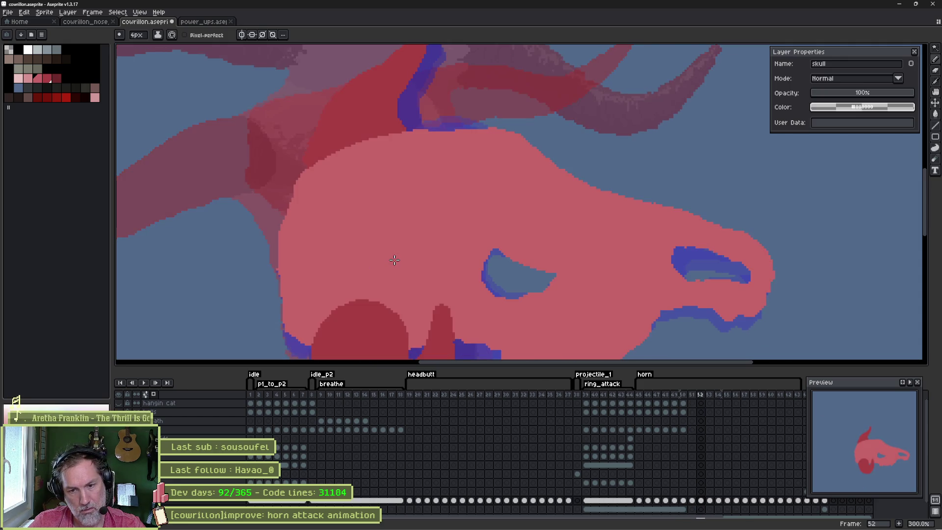
key("Left")
key("Right")
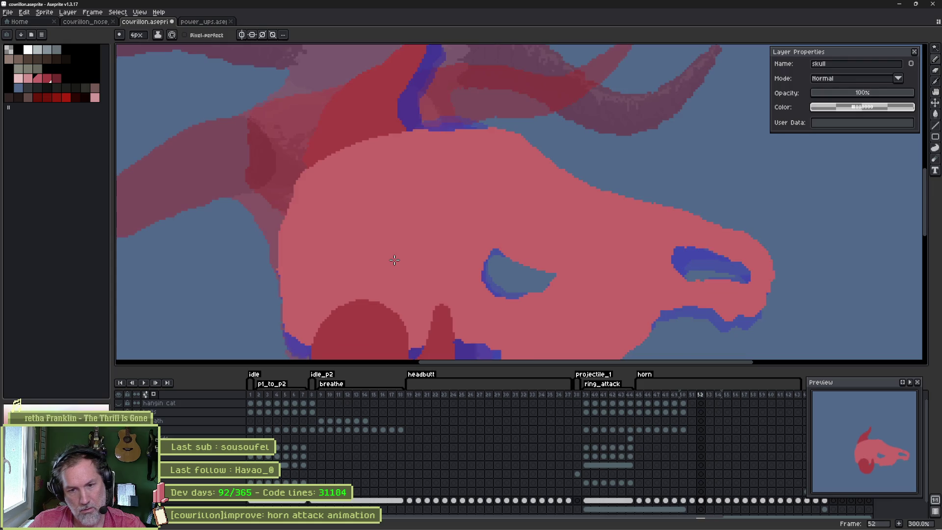
Erase the blue edge under frame 52's nostril and paint its left tip blue with a 7px pencil.
scroll(685, 290, "right", 2)
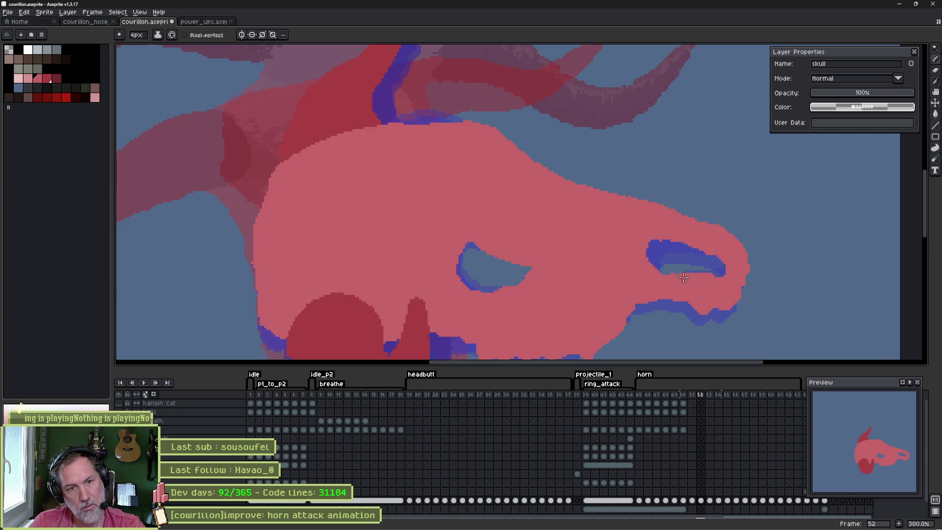
left_click_drag(717, 274, 725, 270)
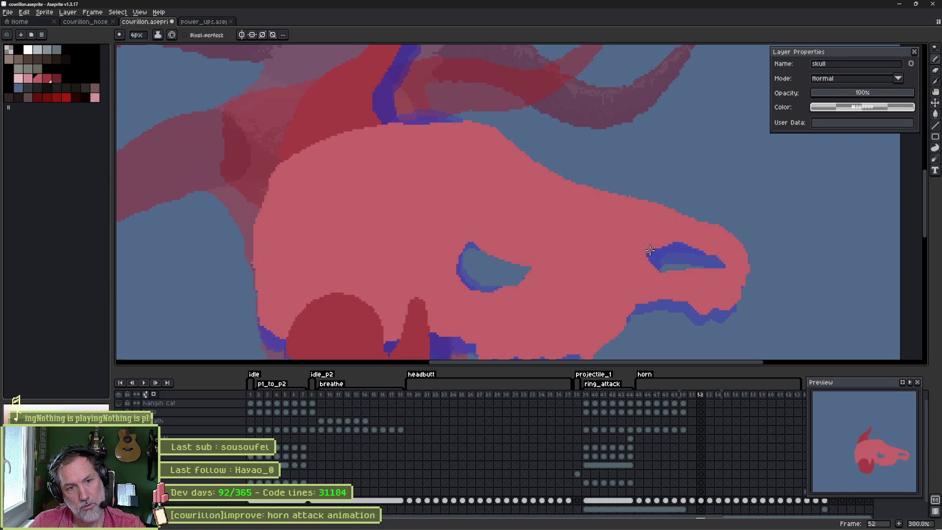
key("b")
mouse_move(657, 261)
left_mouse_down()
mouse_move(654, 269)
mouse_move(652, 245)
mouse_move(666, 235)
mouse_move(647, 252)
left_mouse_up()
key("e")
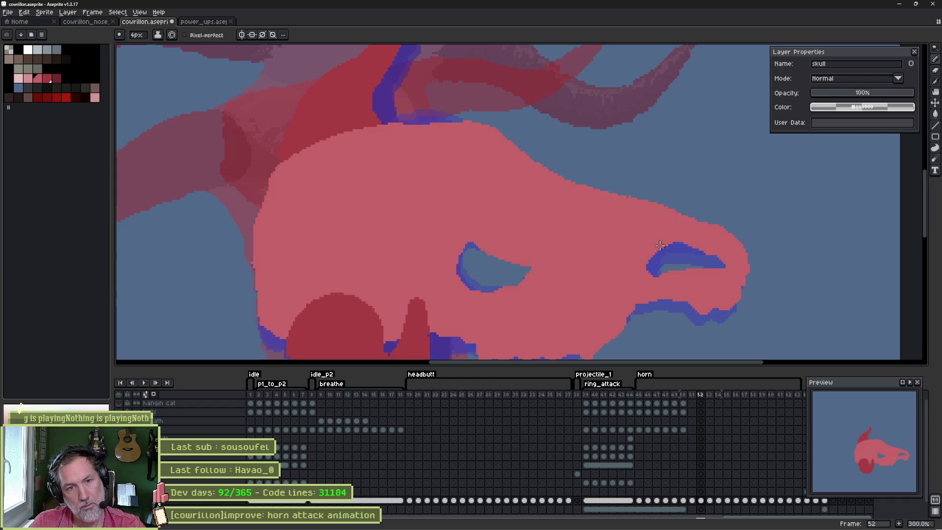
key("b")
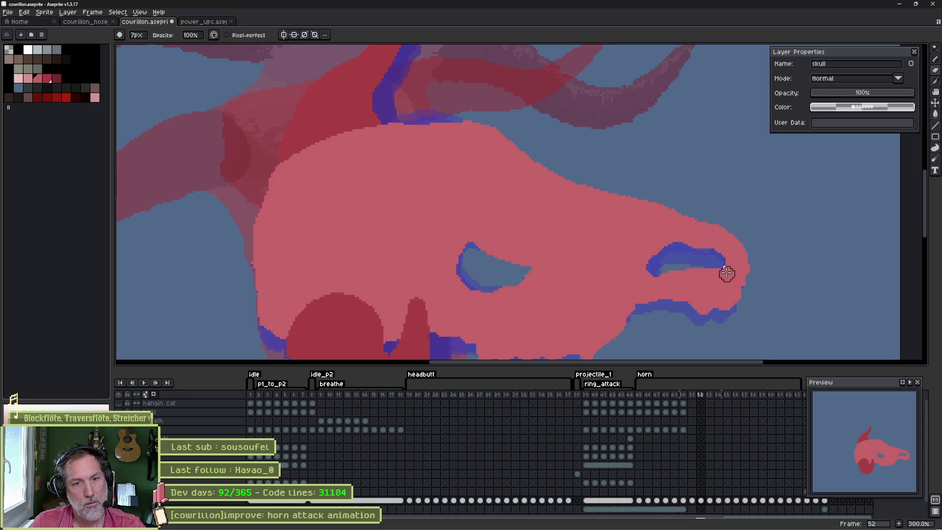
key("e")
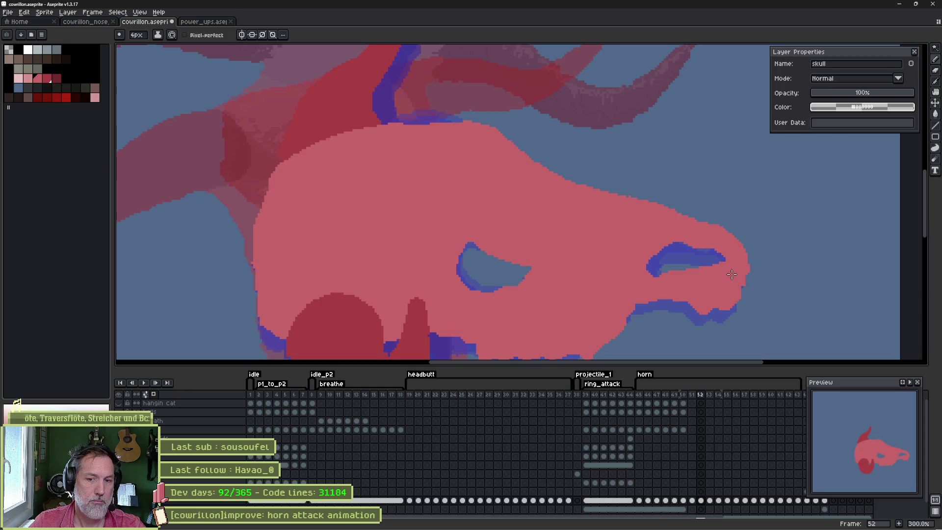
key("Left")
key("Left")
key("Left")
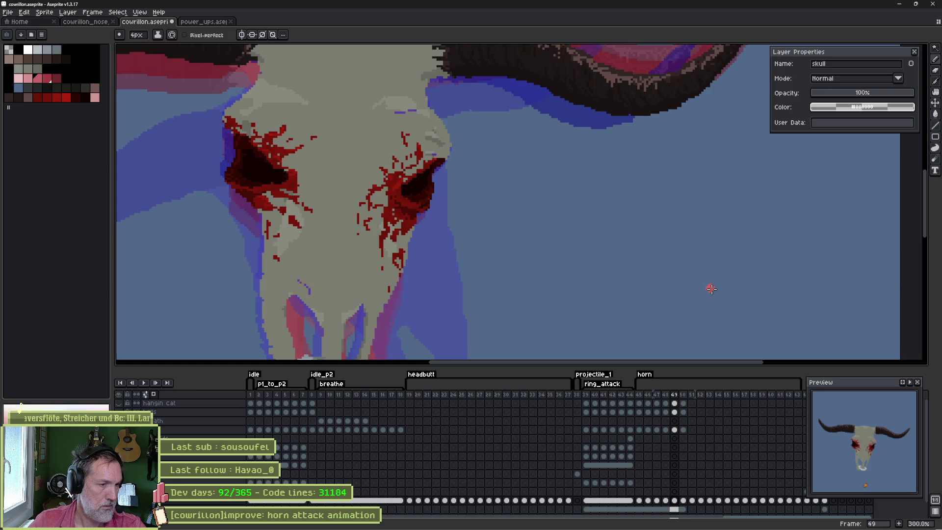
Flip between frames 48–51 to compare the skull's snout.
scroll(559, 258, "down", 3)
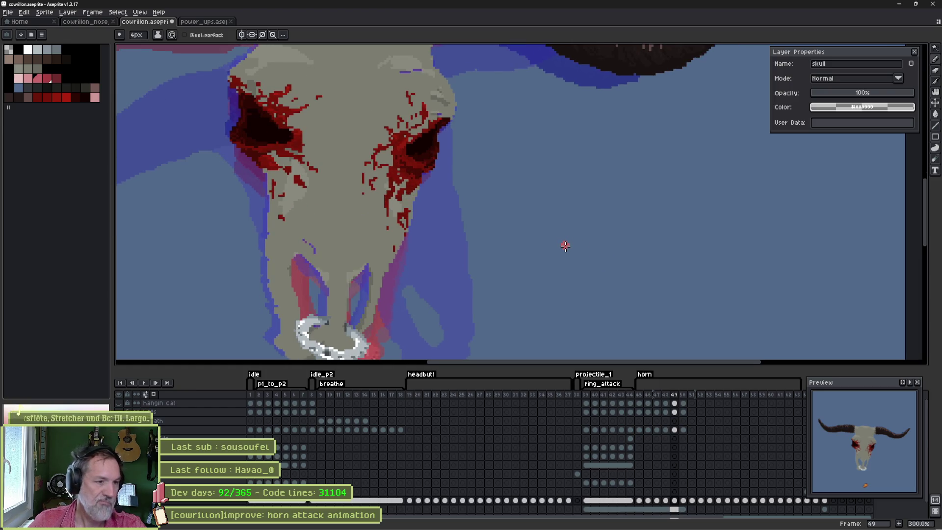
key("Left")
key("Right")
key("Right")
key("Right")
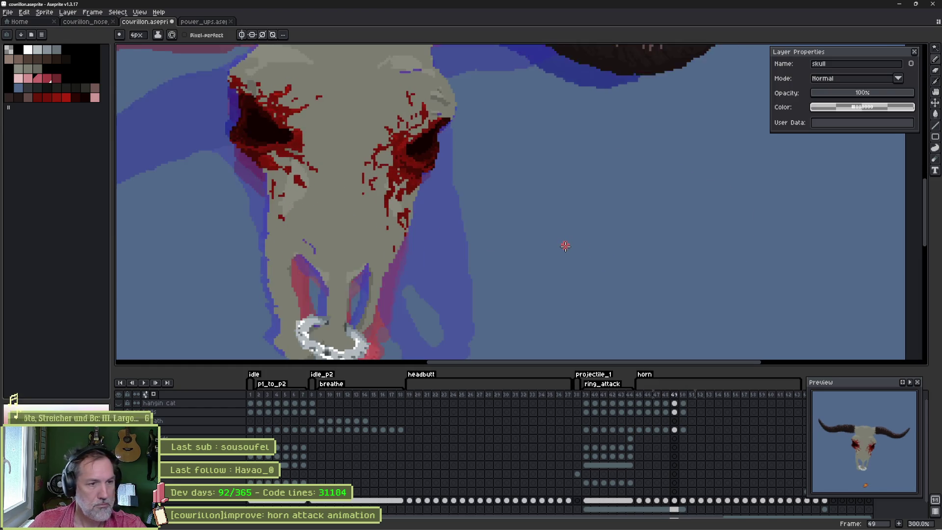
key("Left")
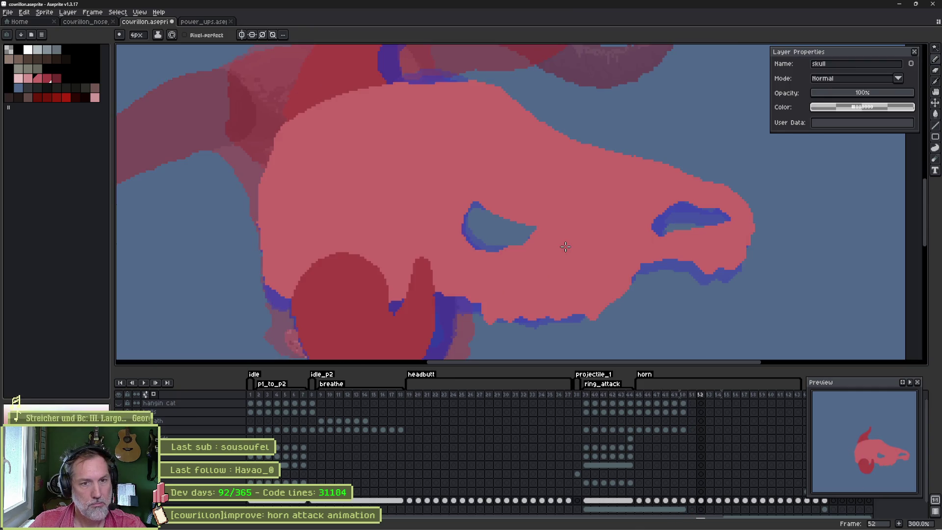
key("Right")
key("Right")
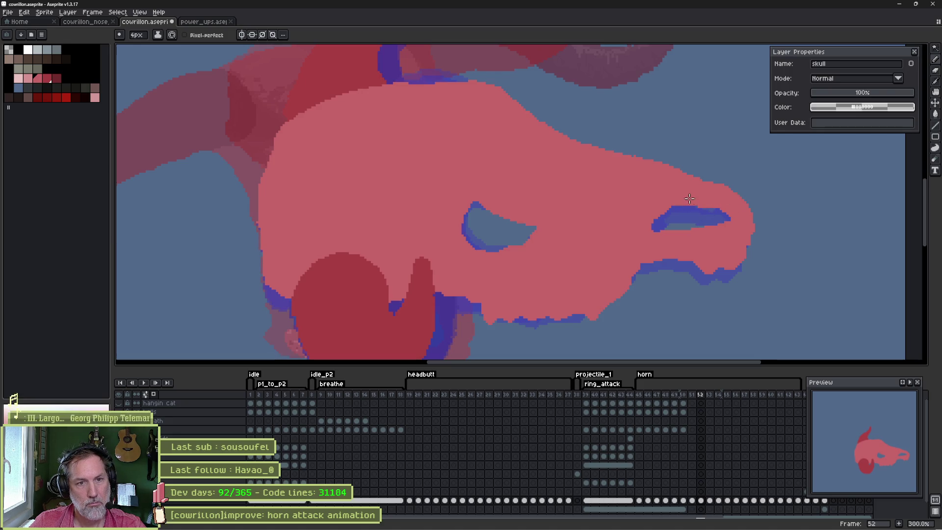
Draw a thin blue pencil line along the snout's upper edge above the nostril on frame 52.
key("b")
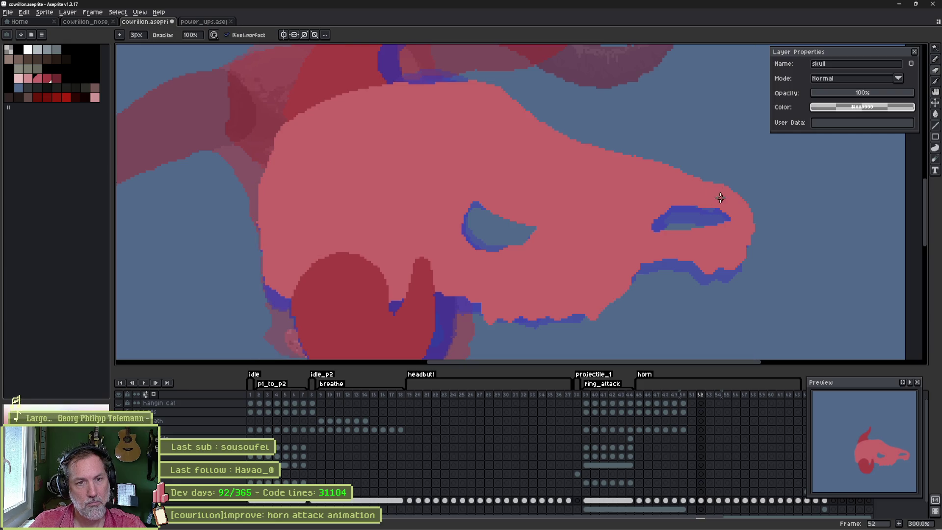
left_click_drag(719, 193, 697, 187)
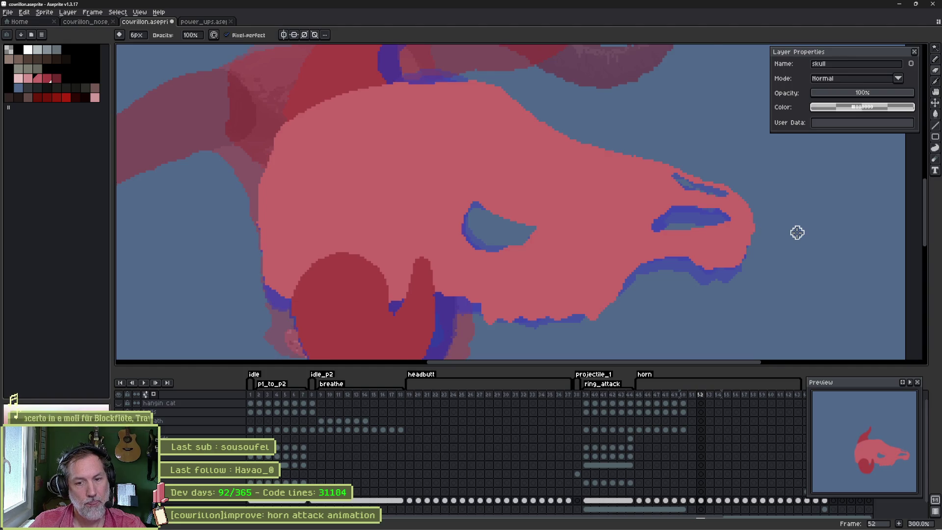
key("Left")
key("Right")
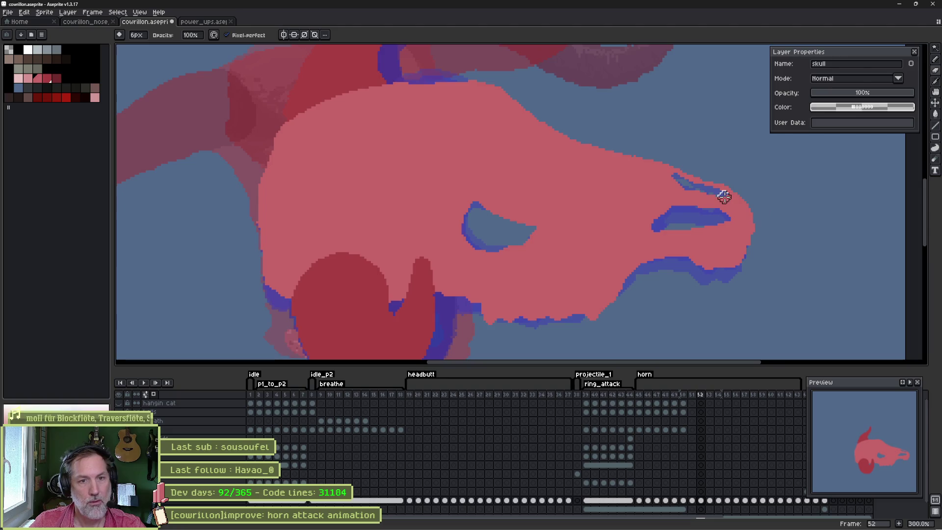
key("i")
left_click(677, 191, "alt")
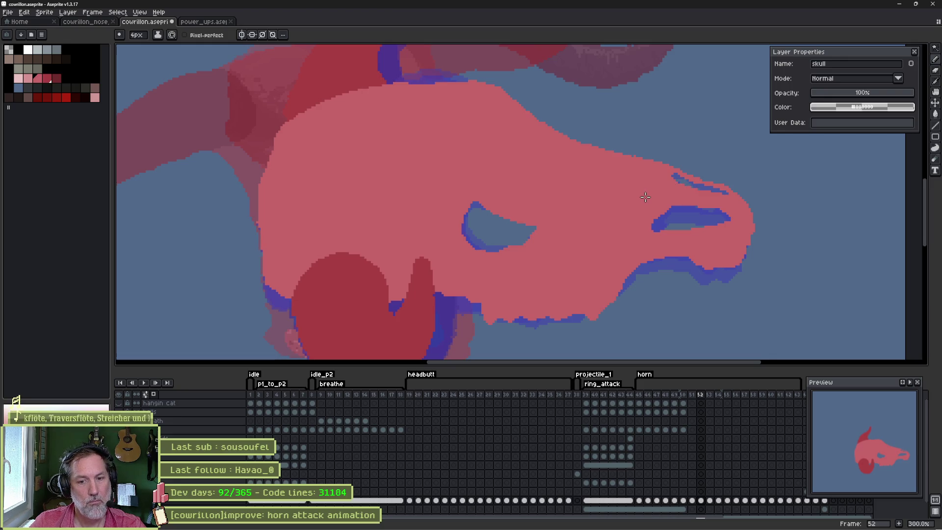
Widen frame 52's eye socket right and down with the 6px eraser, comparing frames 51 and 53.
scroll(489, 216, "down", 2)
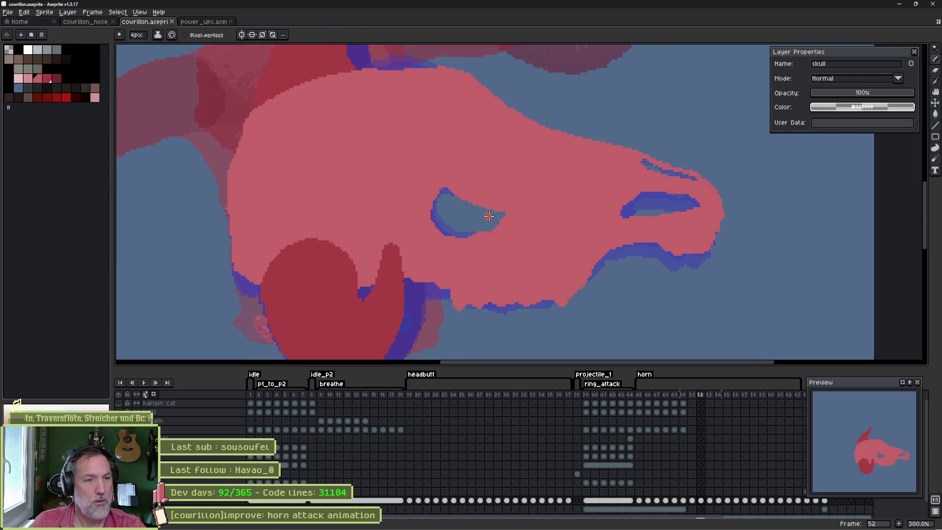
key("e")
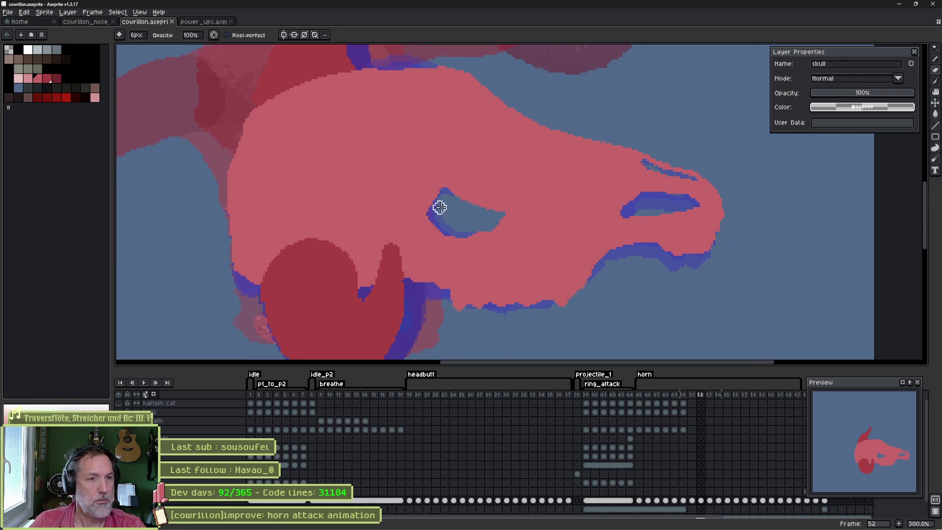
mouse_move(440, 208)
left_mouse_down()
mouse_move(510, 212)
mouse_move(479, 204)
mouse_move(458, 238)
mouse_move(495, 229)
left_mouse_up()
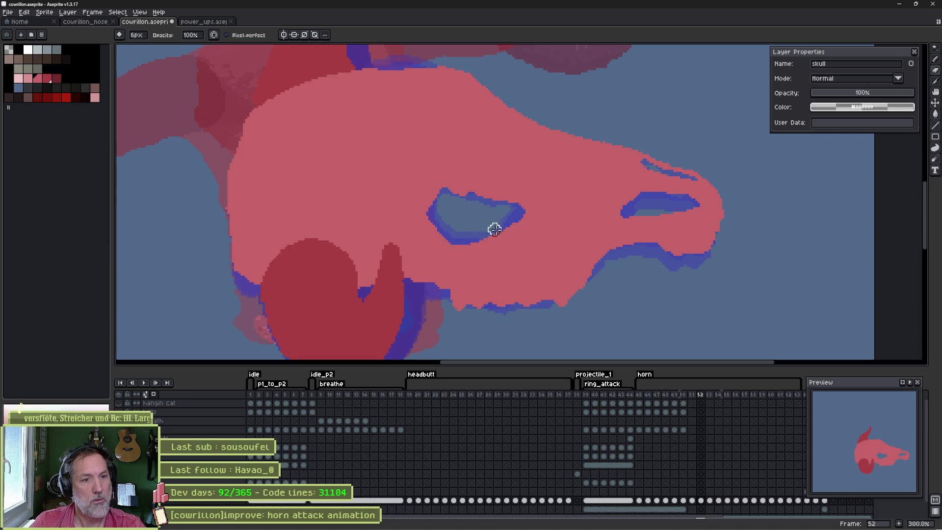
key("Left")
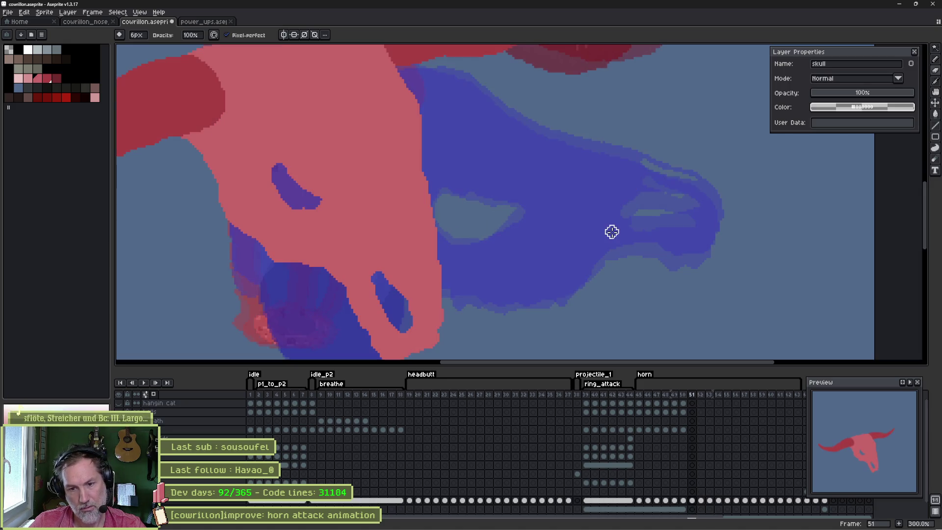
key("Right")
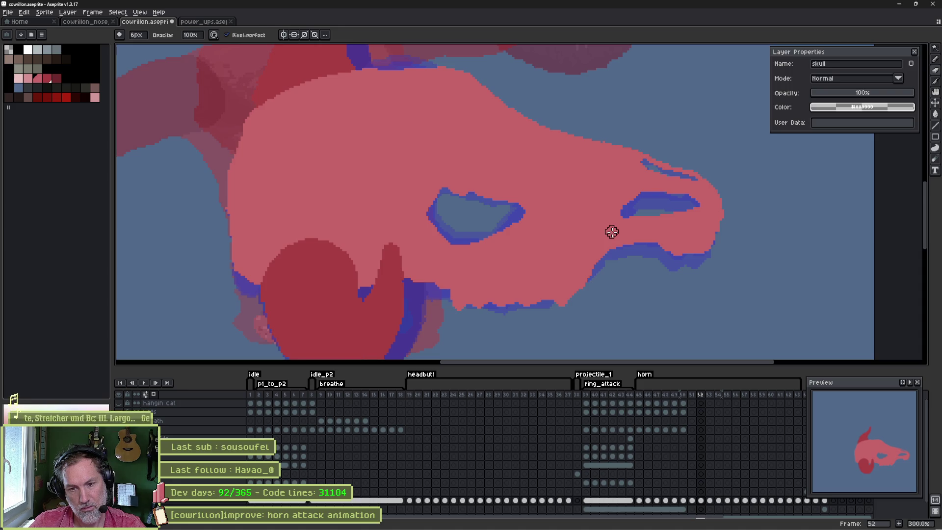
key("Right")
key("Left")
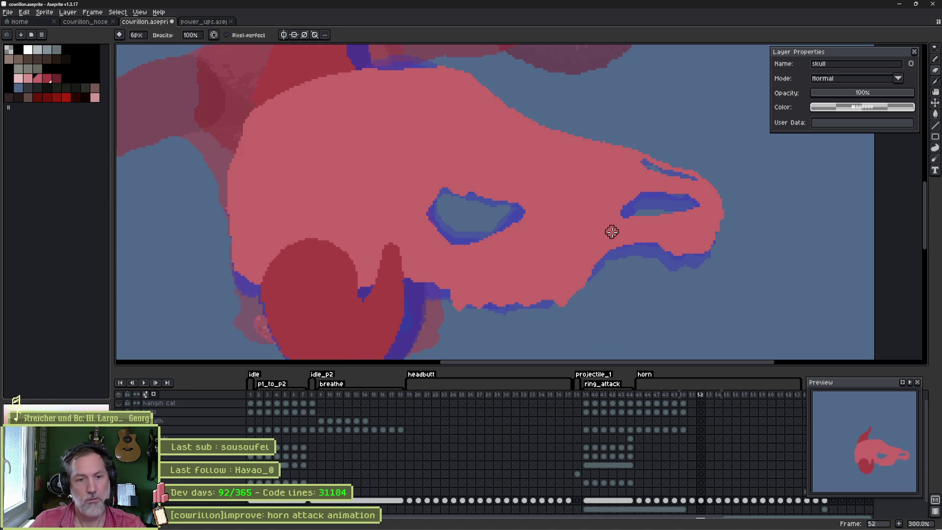
scroll(612, 231, "down", 2)
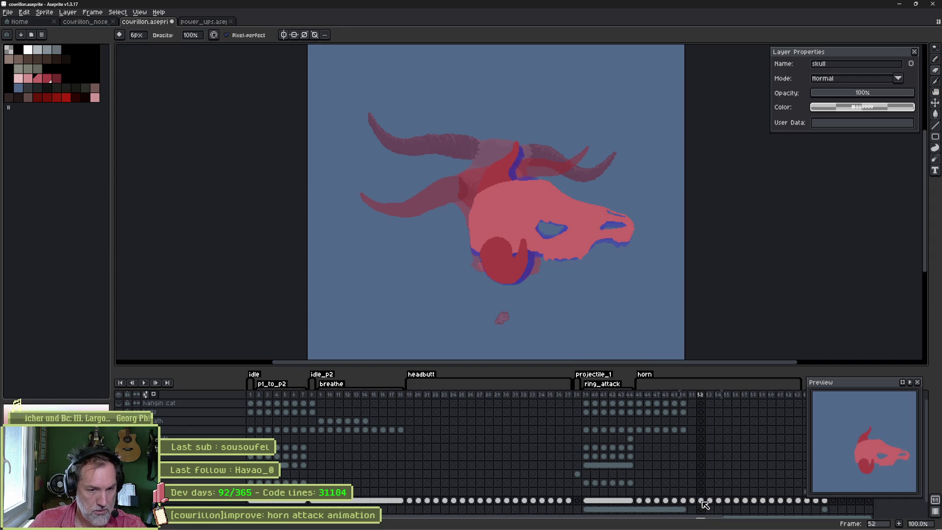
Step through frames 54–58, then select frames 51 through 53 in the timeline.
key("Right")
key("Right")
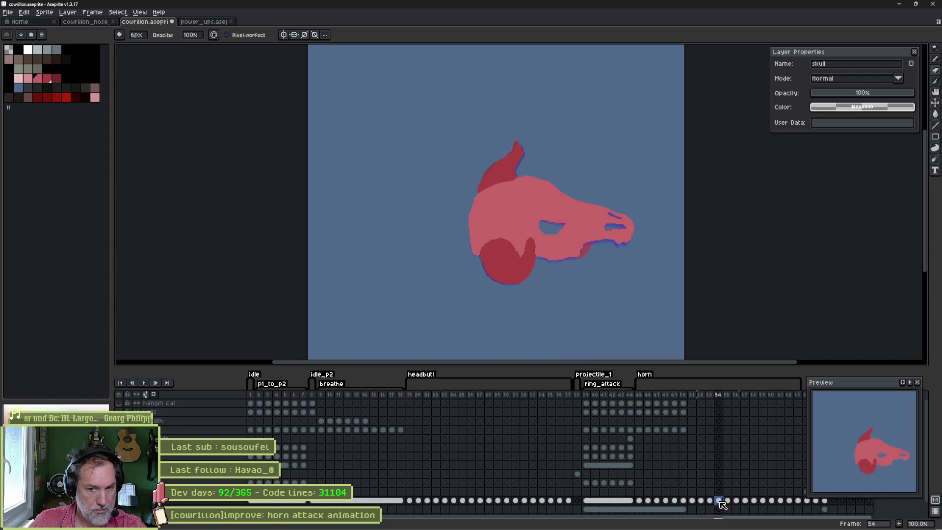
key("Right")
key("Right")
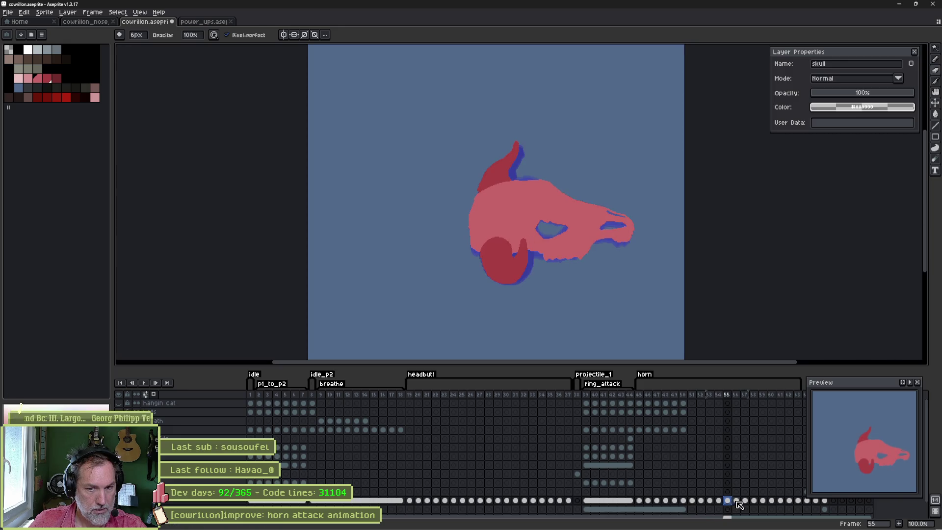
left_click(745, 501)
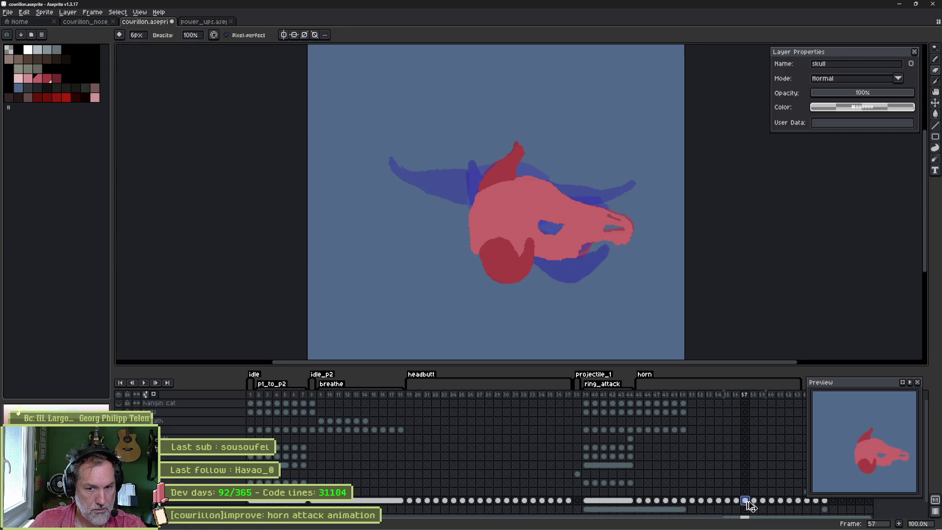
left_click(754, 501)
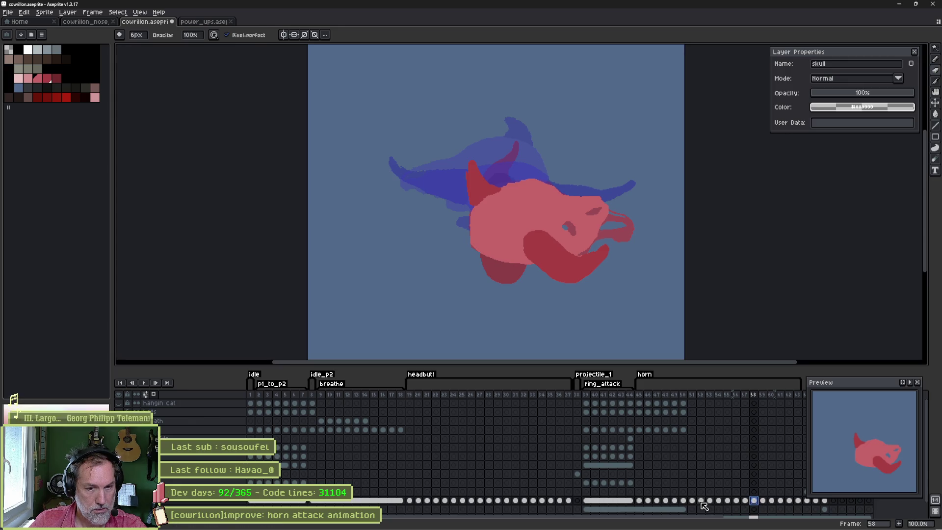
left_click_drag(692, 500, 716, 504)
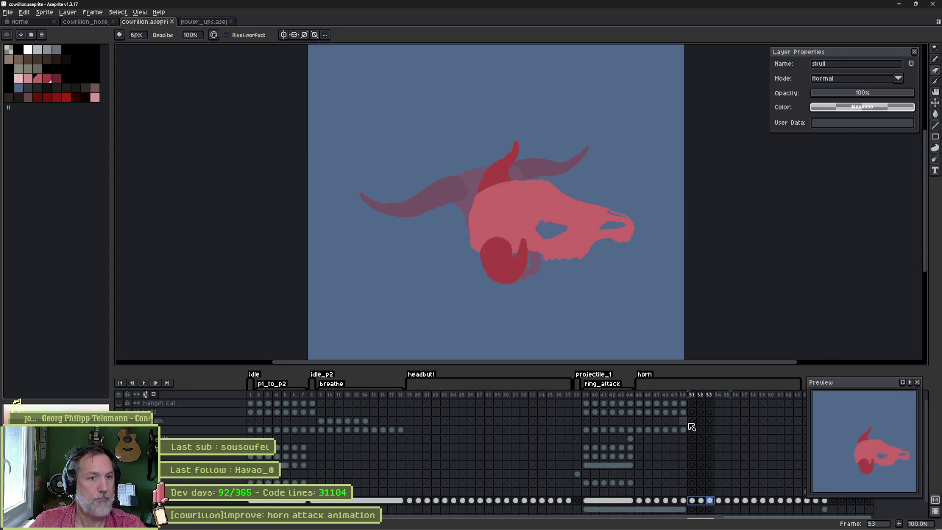
key("i")
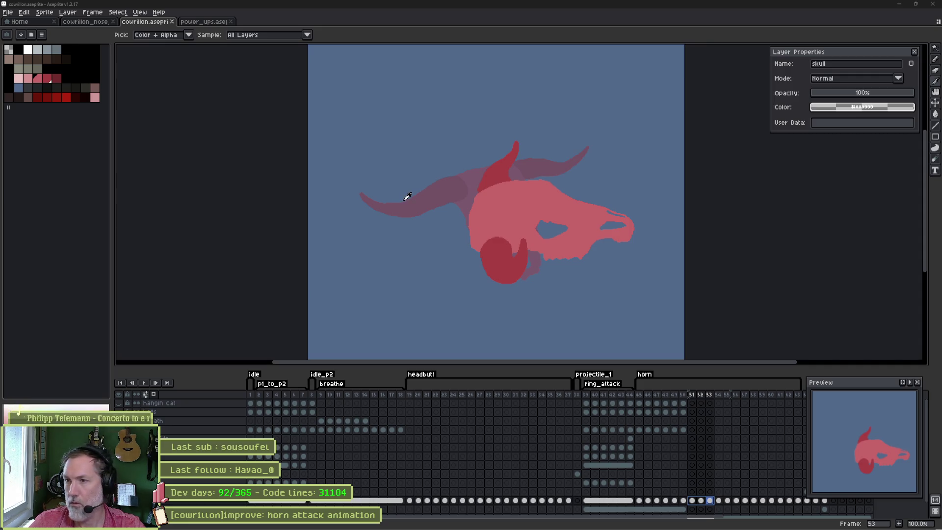
Reimport the Aseprite artwork on cowrillon_head's Sprite2D, then run cowrillon_test with F6.
key("alt+Tab")
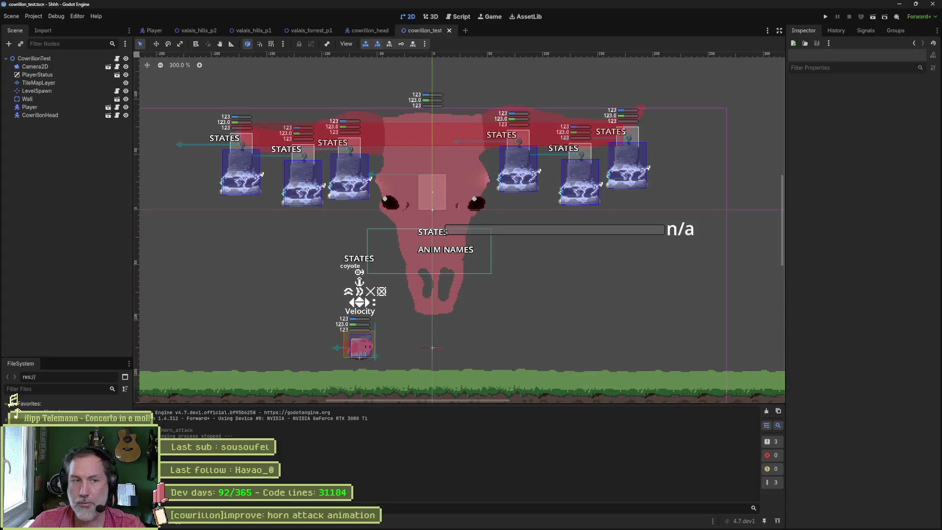
left_click(365, 30)
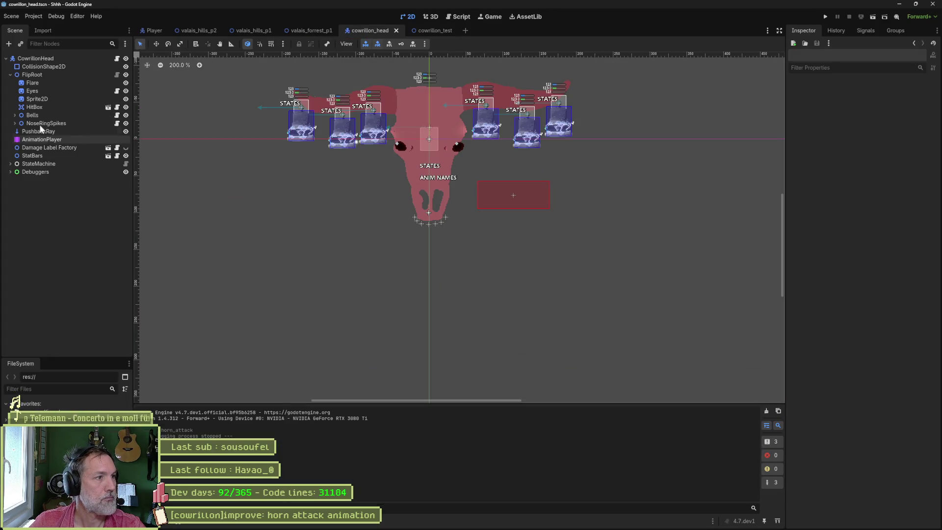
left_click(40, 101)
scroll(873, 490, "down", 1)
left_click(890, 519)
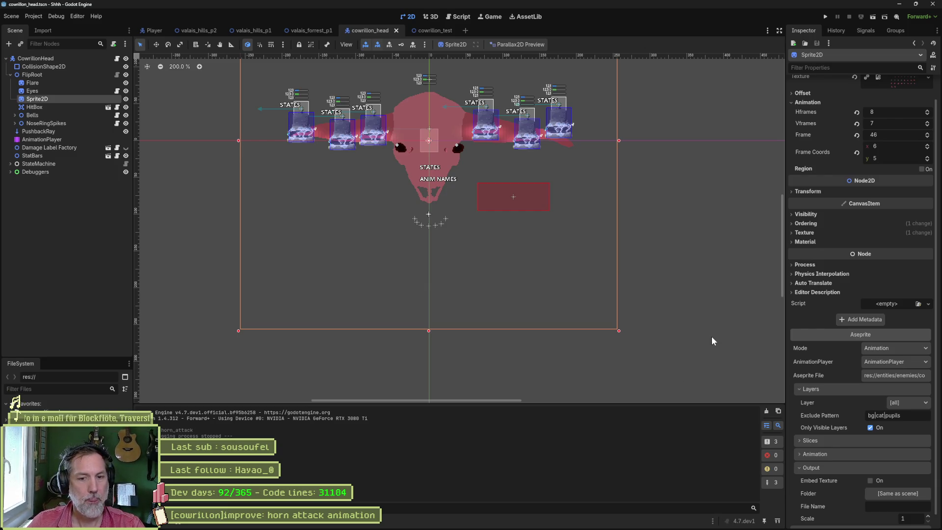
left_click(431, 30)
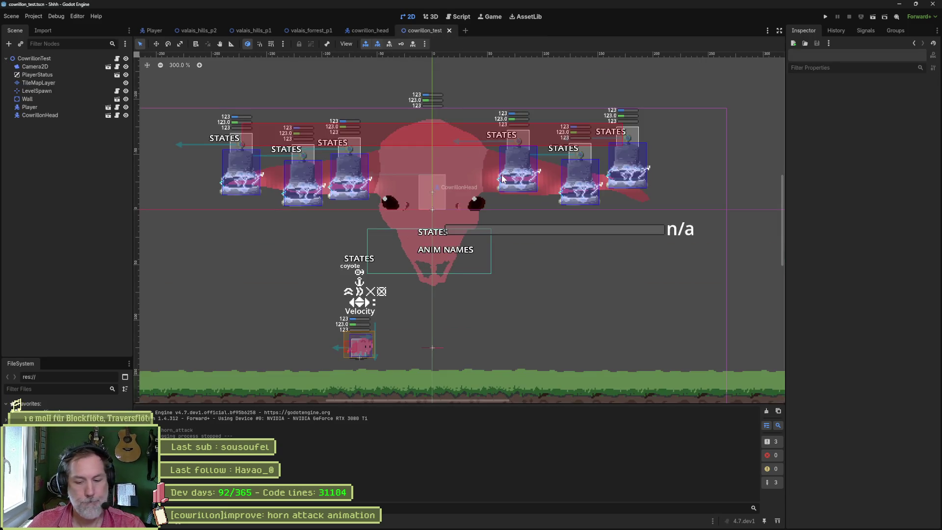
key("F6")
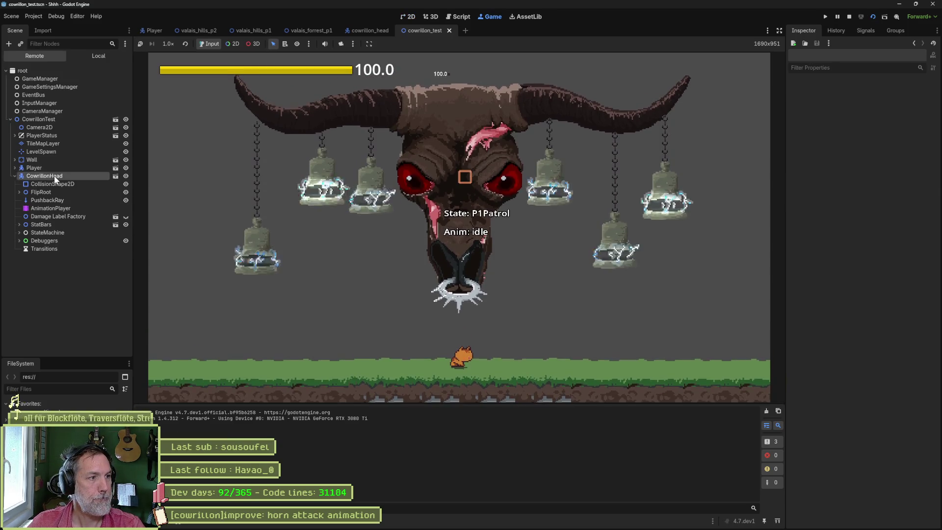
Toggle CowrillonHead's Horn Attack checkbox twice in the Remote tree, then stop the game and return to Aseprite.
left_click(54, 176)
scroll(851, 413, "down", 5)
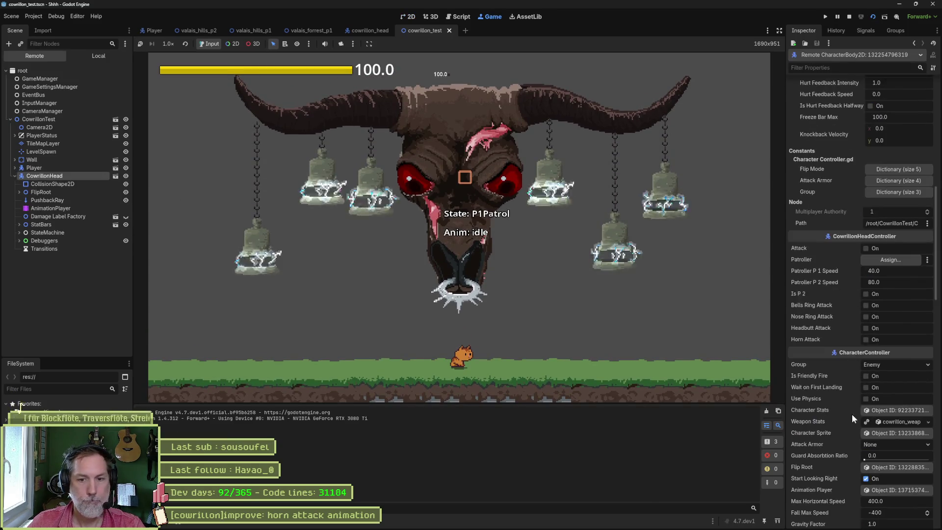
left_click(865, 338)
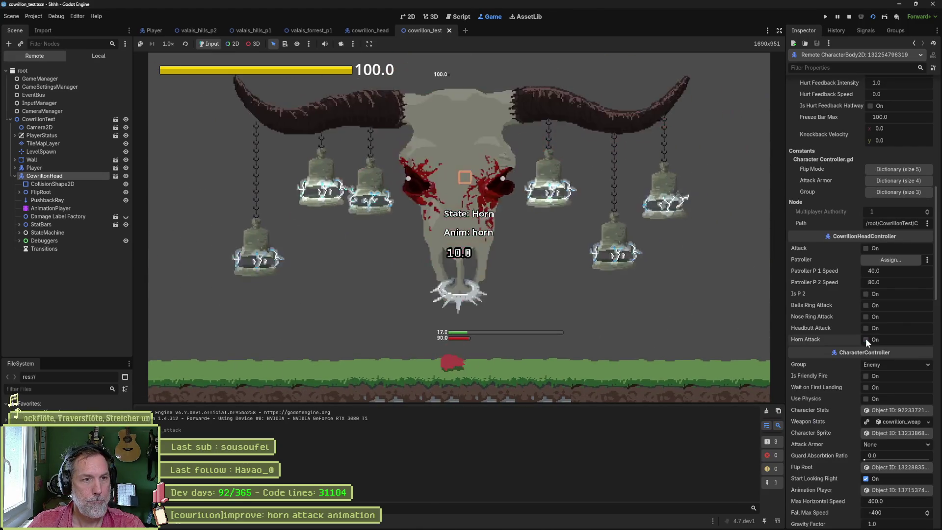
left_click(865, 338)
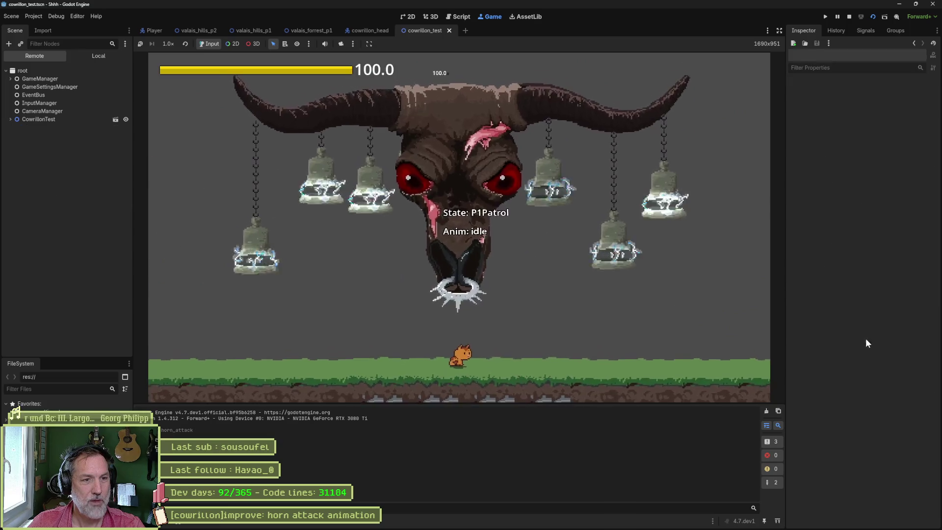
left_click(848, 17)
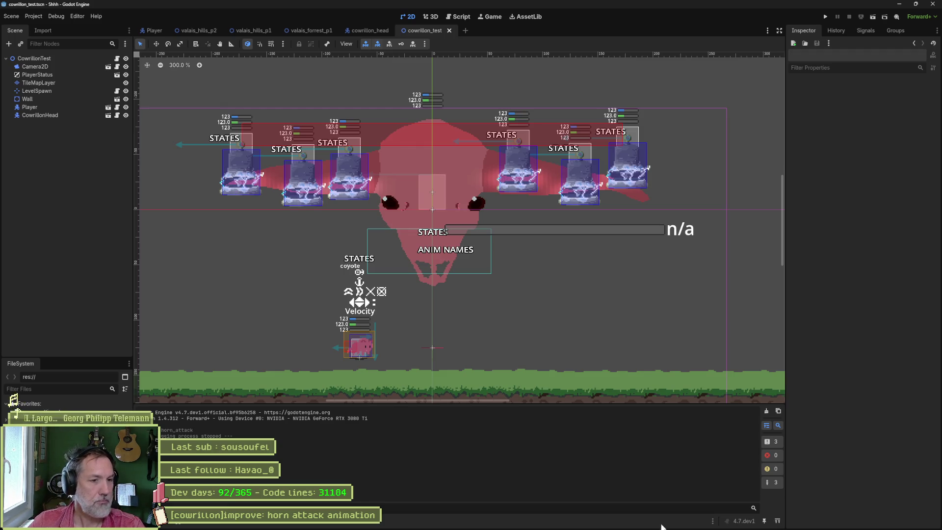
mouse_move(594, 526)
left_click(545, 523)
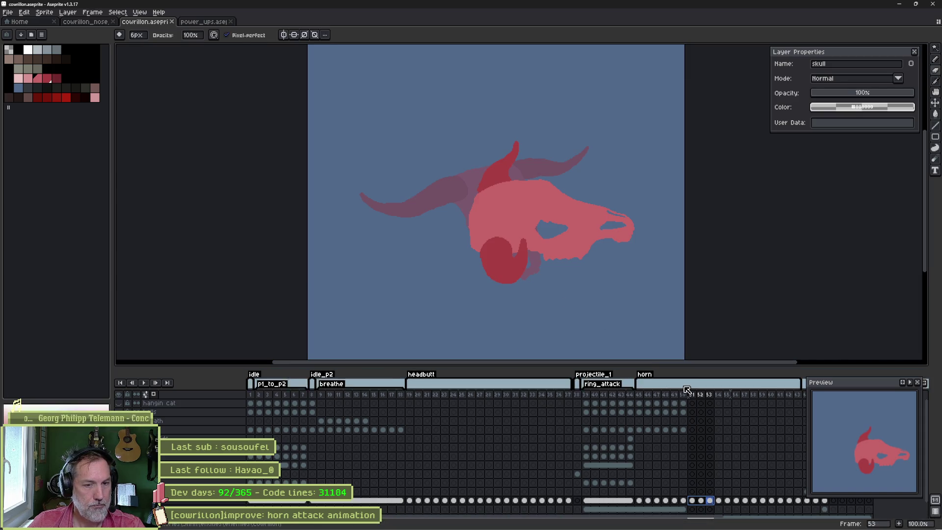
Move the frame 59 skull cel up about 20 pixels with the Move tool.
left_click_drag(736, 414, 577, 431)
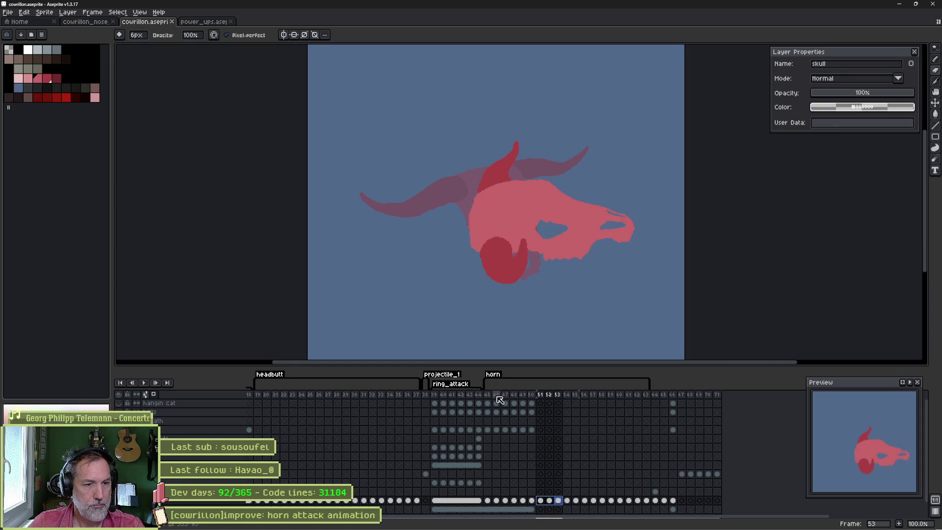
mouse_move(487, 396)
left_mouse_down()
mouse_move(637, 389)
mouse_move(614, 389)
left_mouse_up()
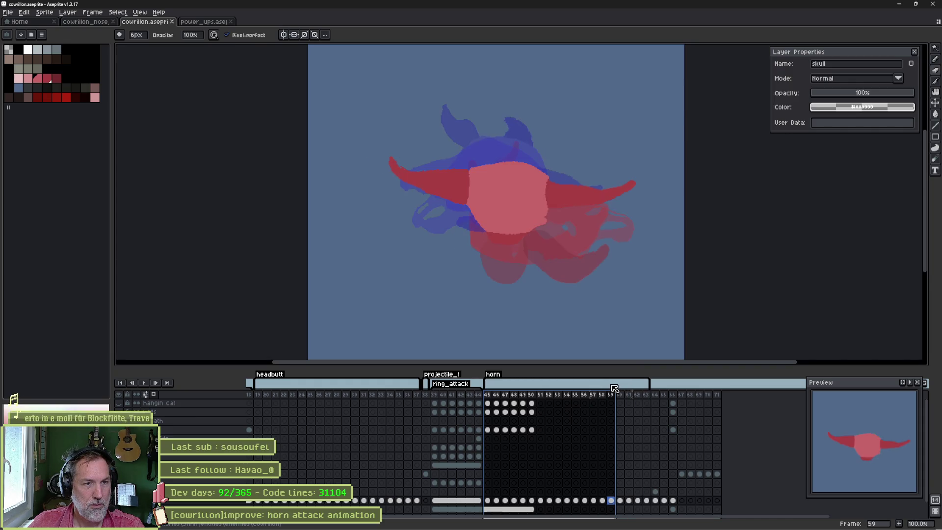
key("v")
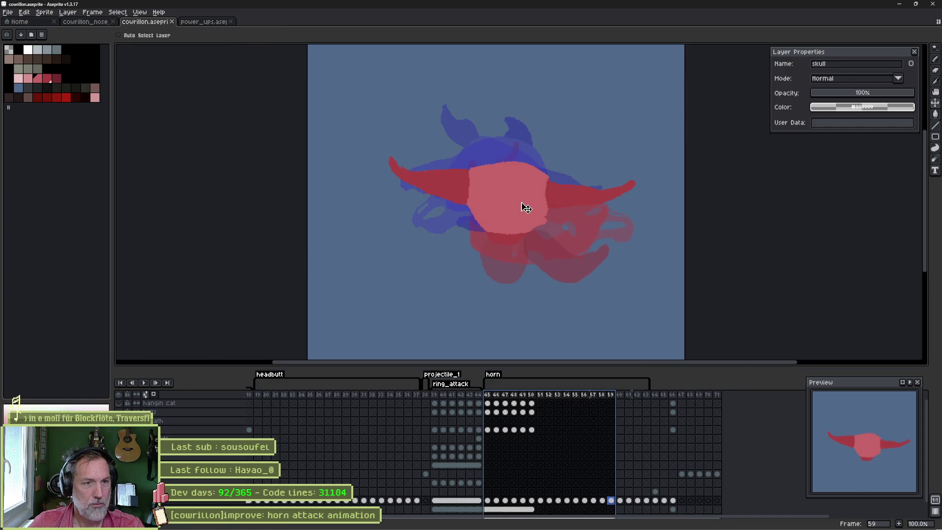
left_click_drag(525, 207, 522, 201)
key("ctrl+z")
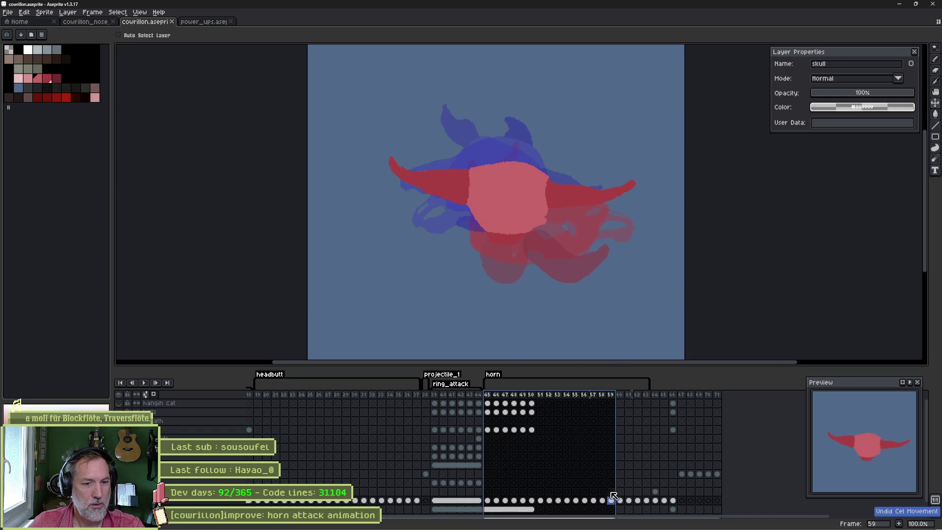
left_click(611, 499)
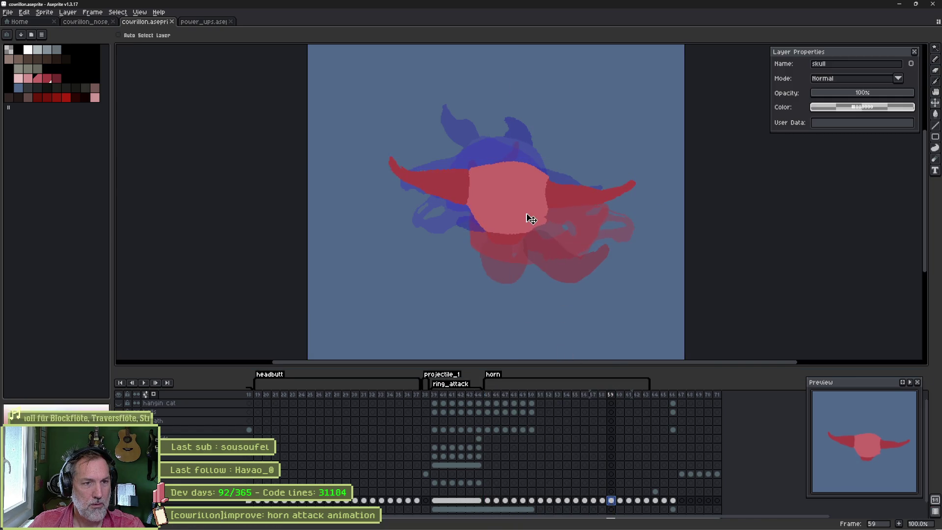
left_click_drag(531, 220, 529, 210)
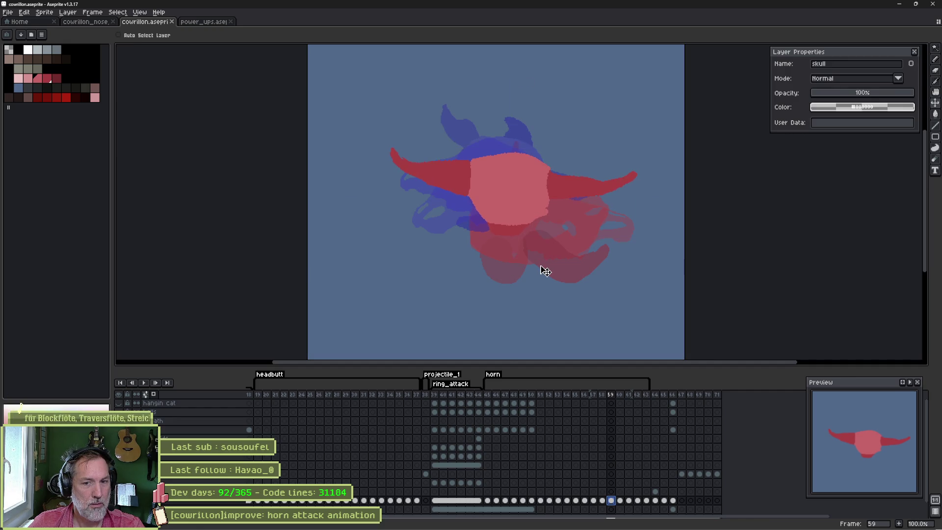
Select frames 50–56, then return to frame 59 and pan the skull and horns into view.
key("alt+Tab")
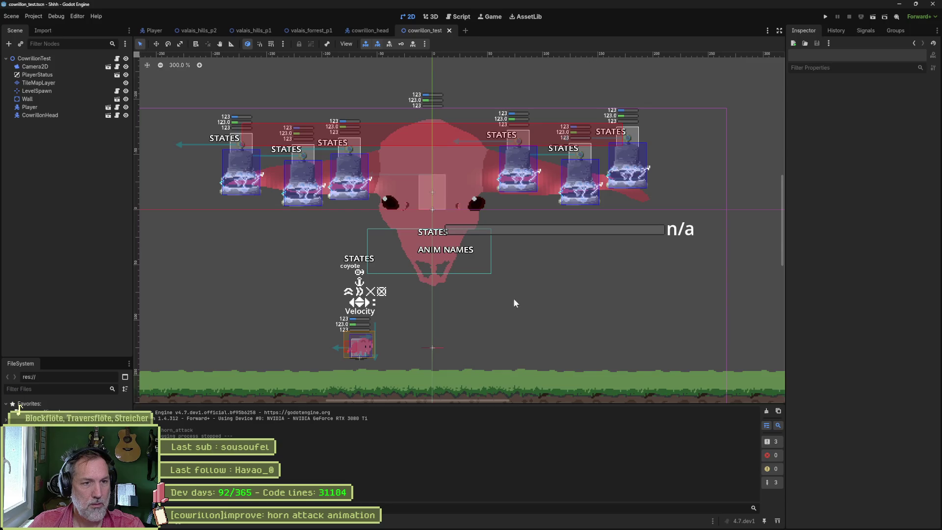
key("alt+Tab")
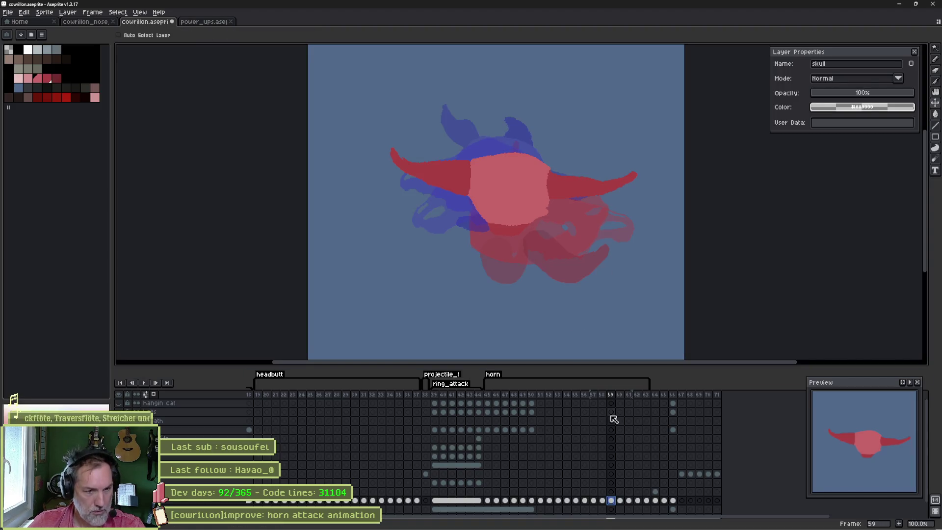
mouse_move(531, 500)
left_mouse_down()
mouse_move(613, 503)
mouse_move(602, 504)
left_mouse_up()
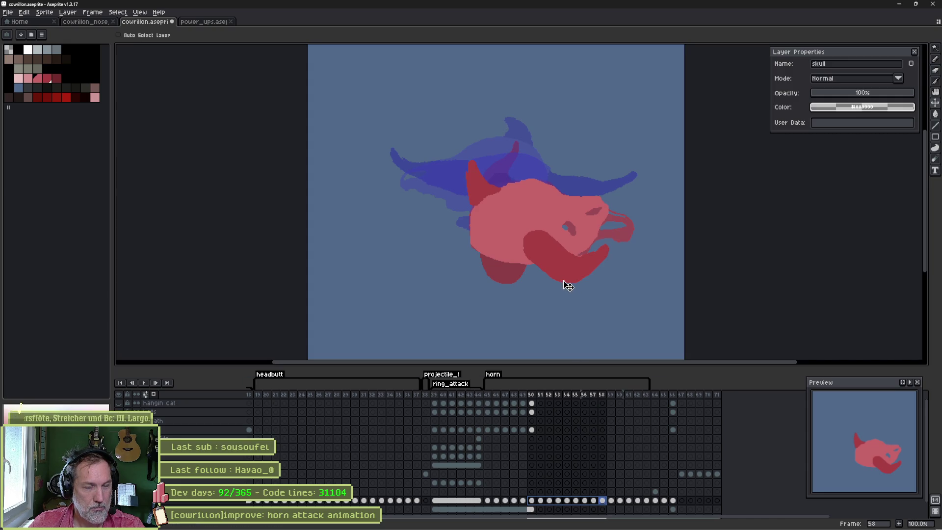
left_click(611, 501)
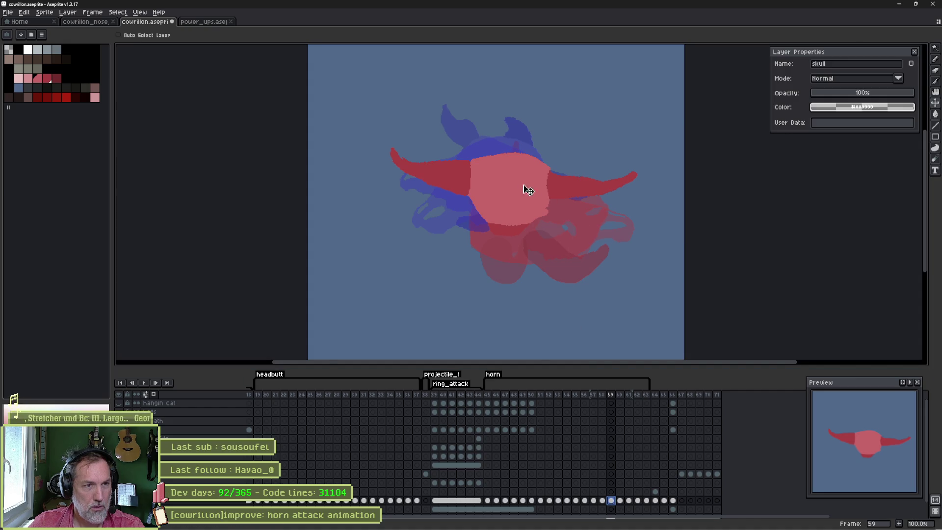
scroll(515, 184, "up", 1)
left_click_drag(508, 178, 466, 220)
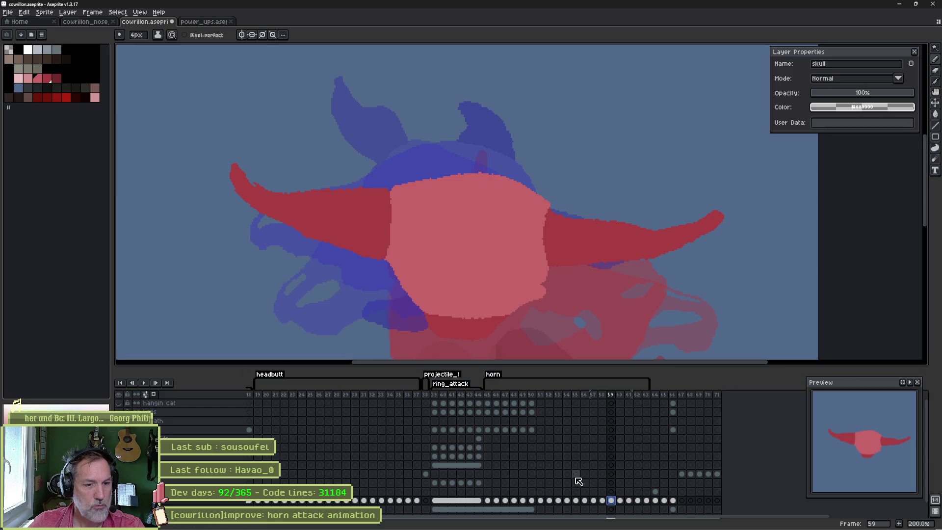
Compare the skull poses on frames 51 and 52, then select all layers of frame 51.
left_click_drag(549, 500, 538, 505)
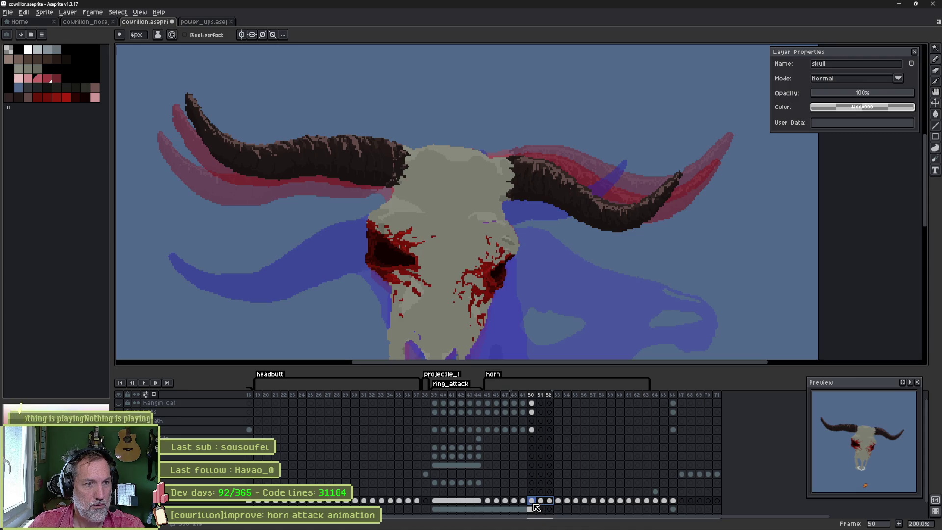
left_click(550, 509)
mouse_move(550, 508)
left_mouse_down()
mouse_move(611, 505)
mouse_move(545, 508)
left_mouse_up()
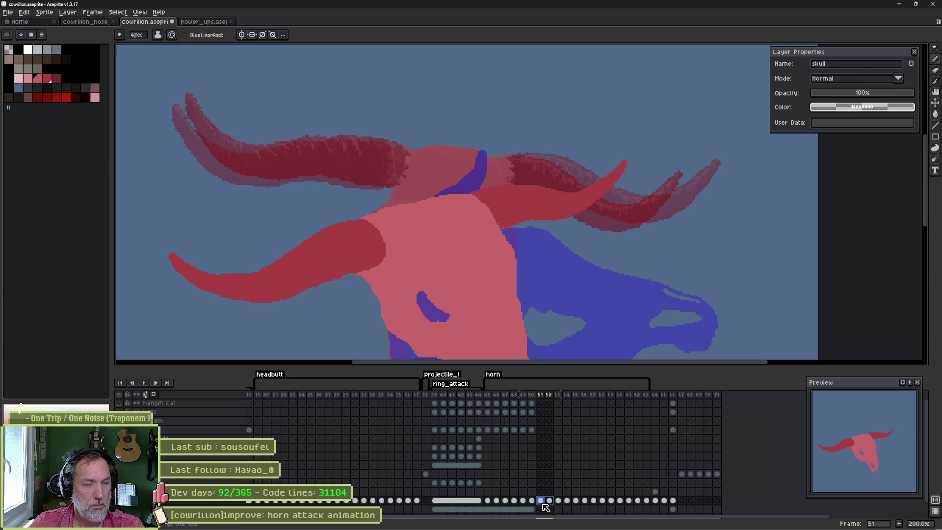
left_click(544, 504)
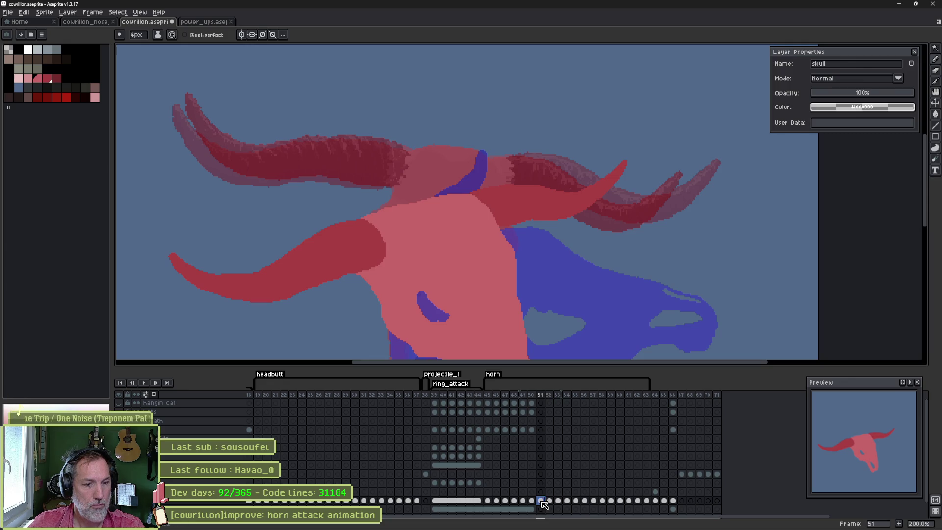
left_click(544, 395)
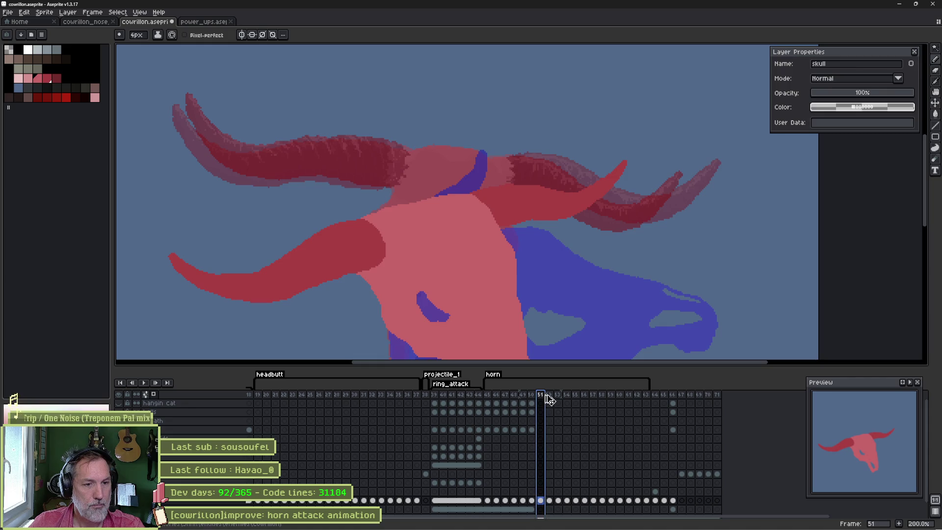
Mirror the frame 64 skull cel horizontally with Shift+H.
left_click(655, 395)
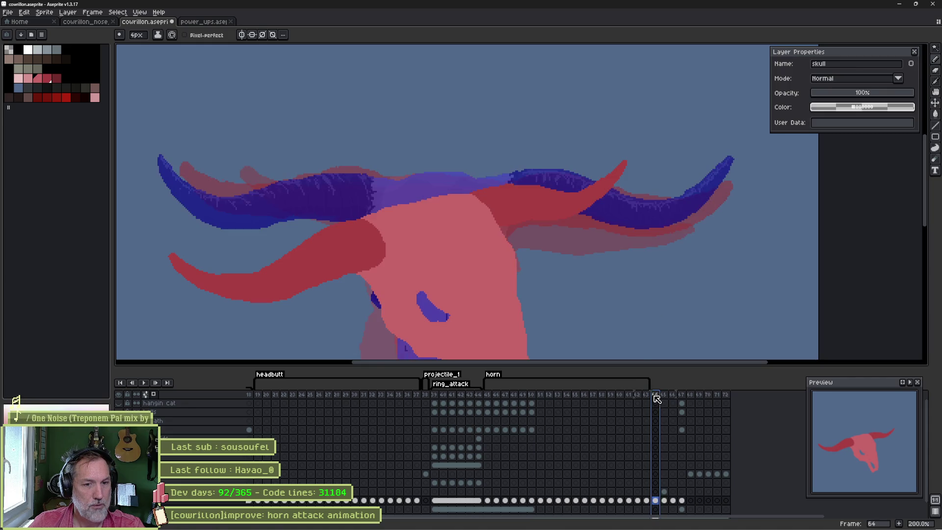
left_click(655, 500)
left_click_drag(529, 320, 643, 327)
key("shift+h")
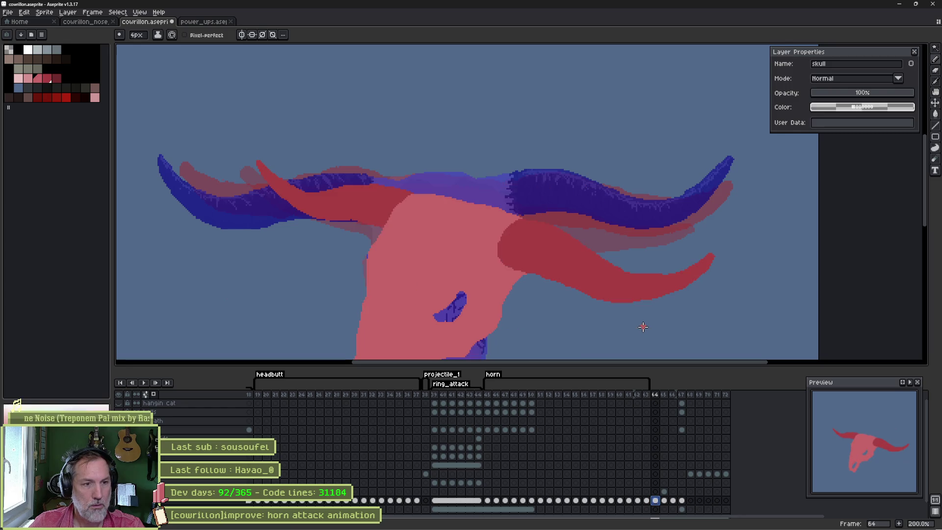
scroll(552, 240, "down", 4)
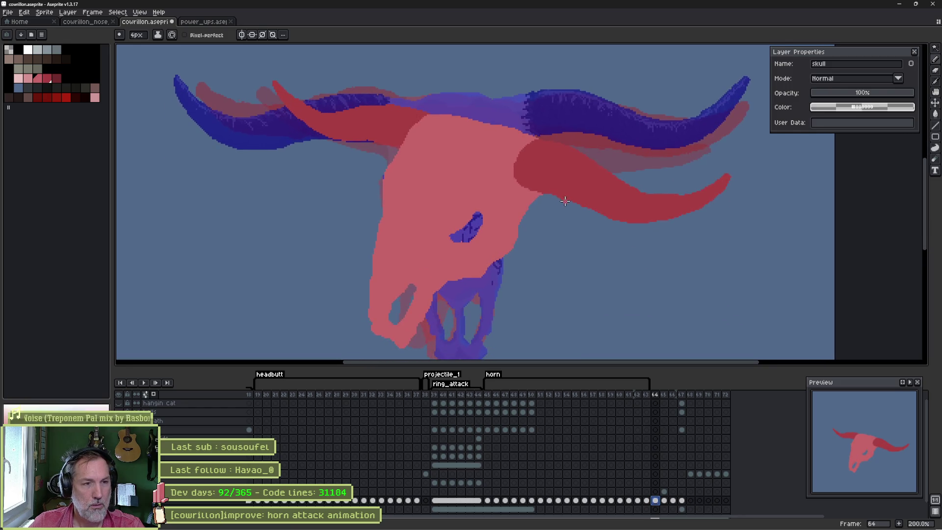
Lasso the lower part of the skull and delete its pink pixels.
key("e")
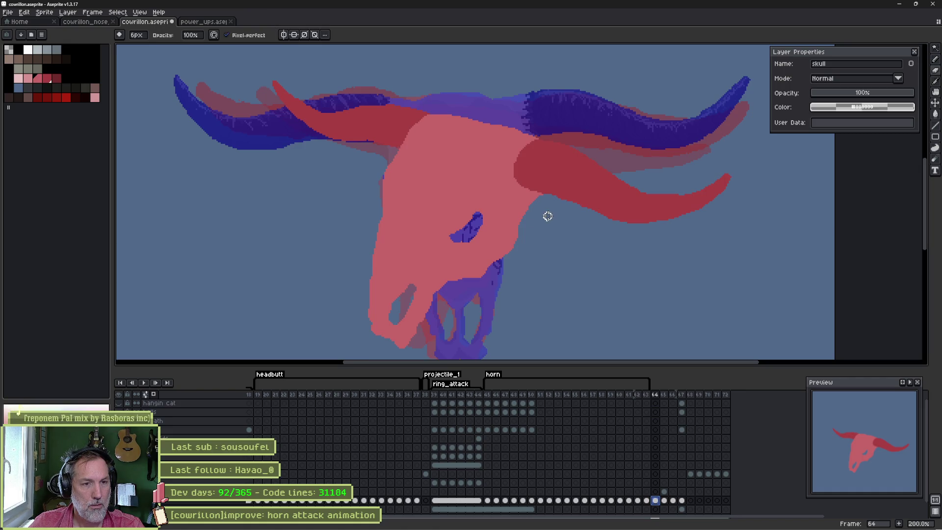
key("m")
key("ctrl+a")
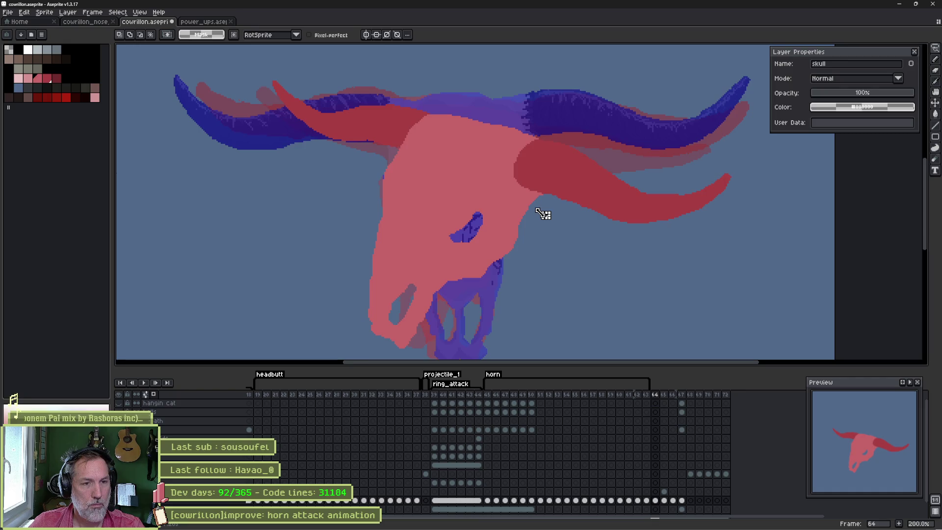
mouse_move(365, 179)
left_mouse_down()
mouse_move(526, 283)
mouse_move(315, 269)
mouse_move(354, 180)
left_mouse_up()
key("Delete")
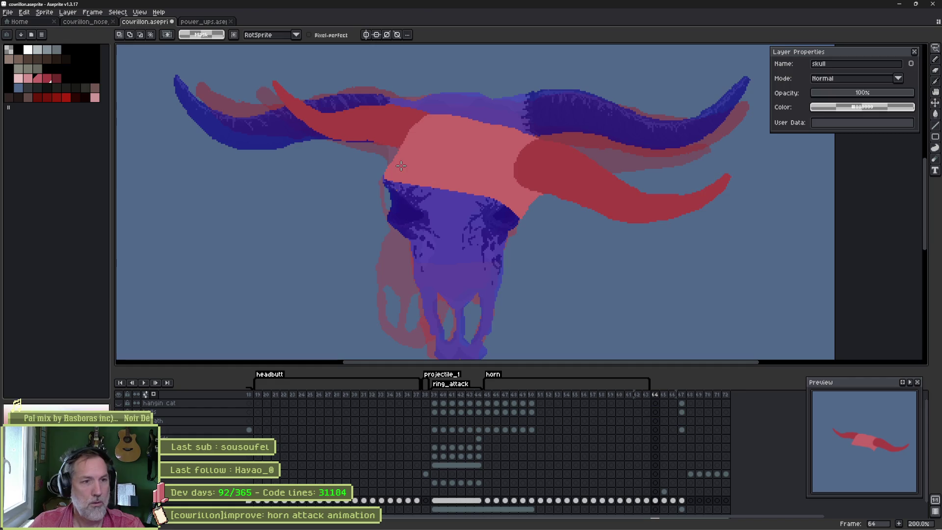
Repaint the skull's face and extended chin in pink, erasing excess on the left edge.
key("b")
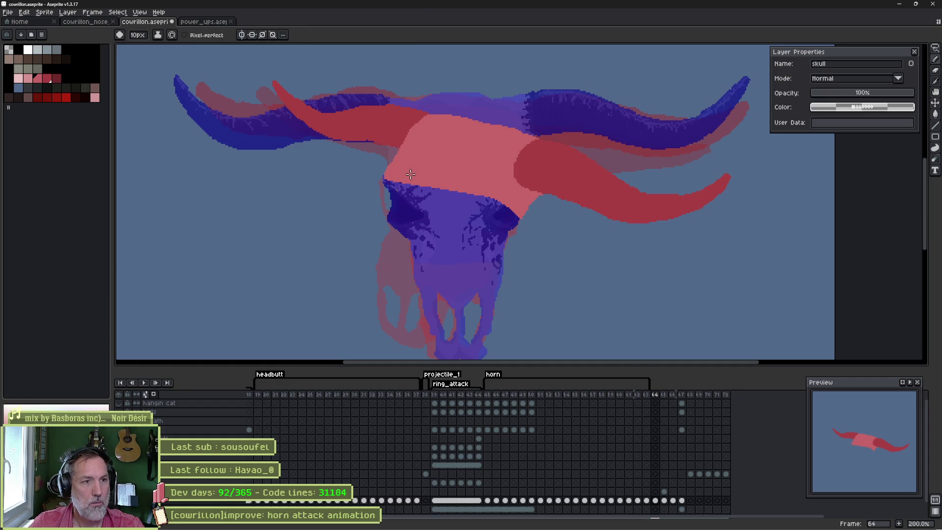
mouse_move(410, 175)
left_mouse_down()
mouse_move(419, 196)
mouse_move(471, 224)
mouse_move(432, 211)
mouse_move(495, 226)
mouse_move(441, 196)
mouse_move(501, 197)
left_mouse_up()
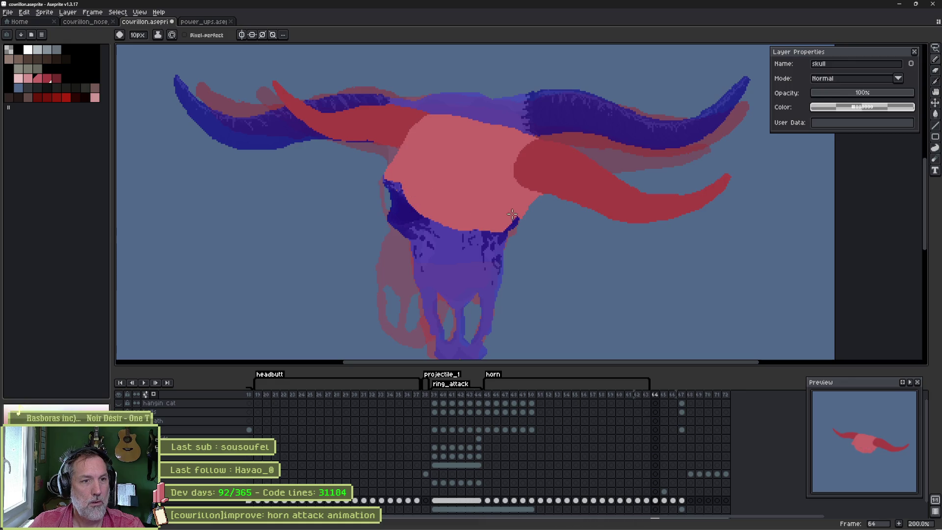
key("e")
left_click_drag(392, 160, 397, 190)
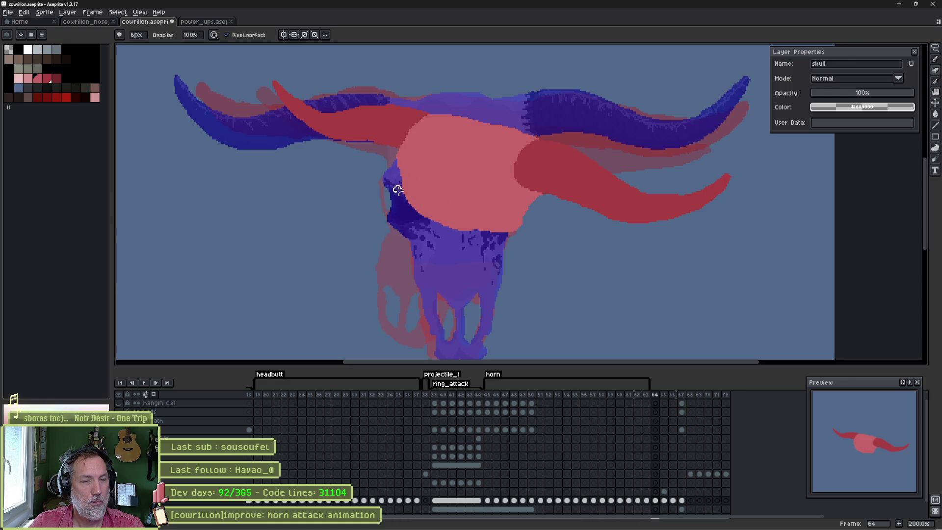
key("b")
mouse_move(480, 221)
left_mouse_down()
mouse_move(505, 267)
mouse_move(485, 231)
mouse_move(511, 251)
mouse_move(524, 210)
mouse_move(524, 255)
left_mouse_up()
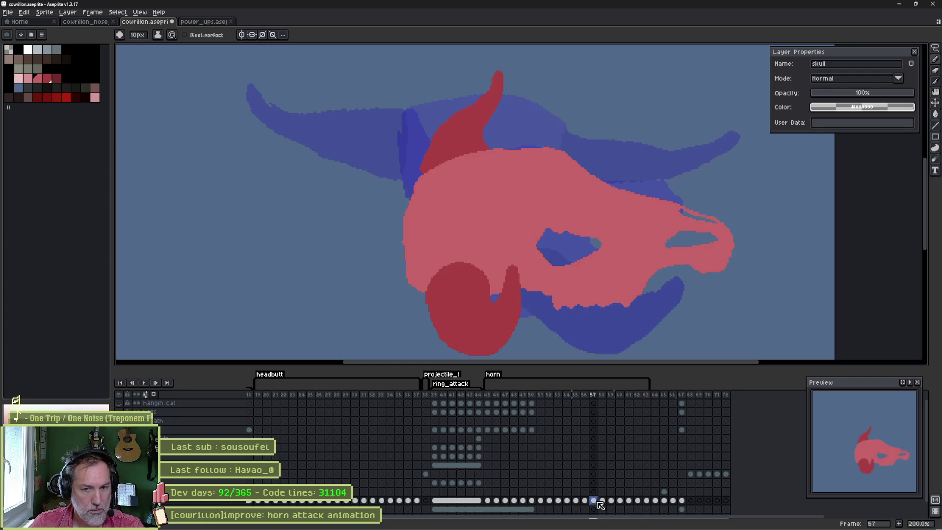
Insert one extra frame into the horn animation with Alt+N.
left_click_drag(594, 500, 611, 502)
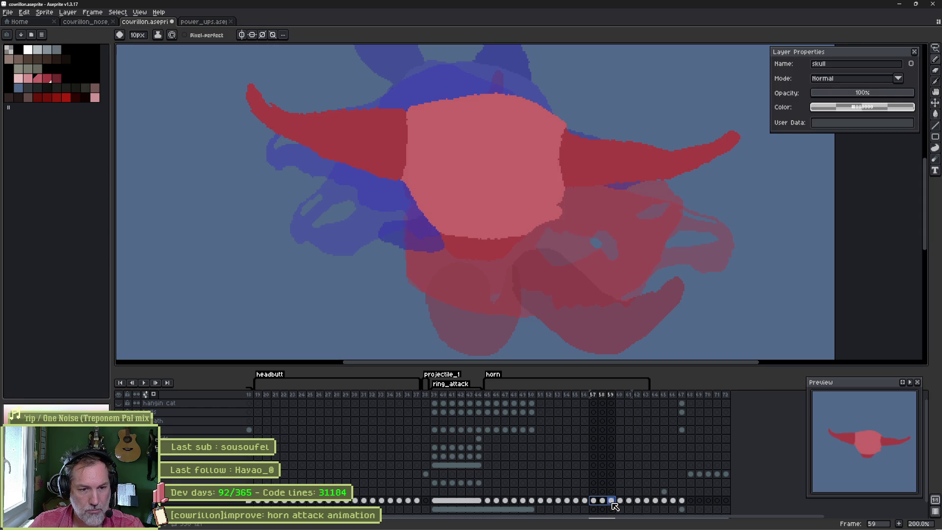
left_click(612, 395)
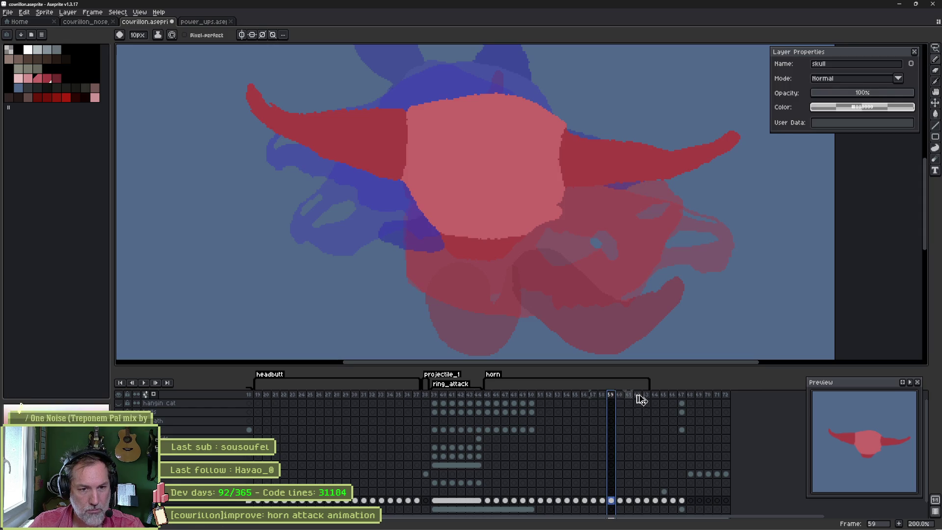
left_click(656, 396)
key("alt+n")
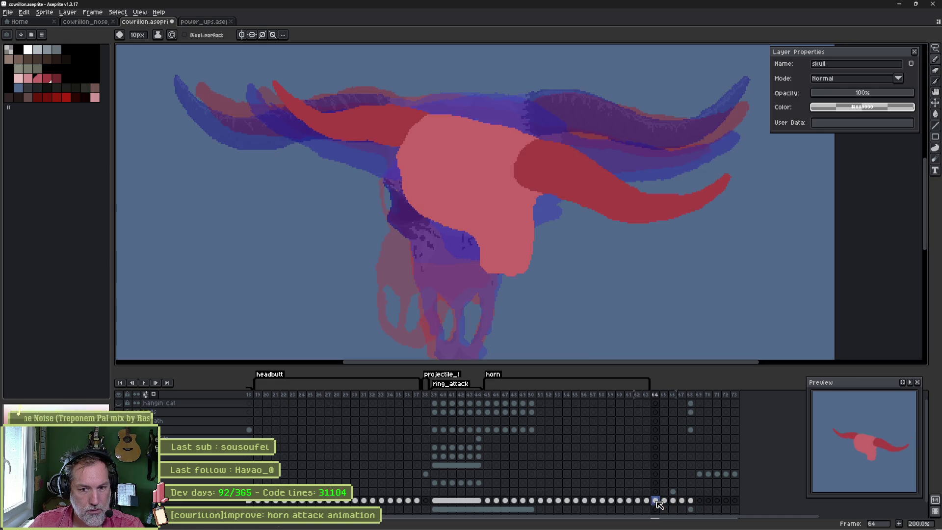
left_click(656, 395)
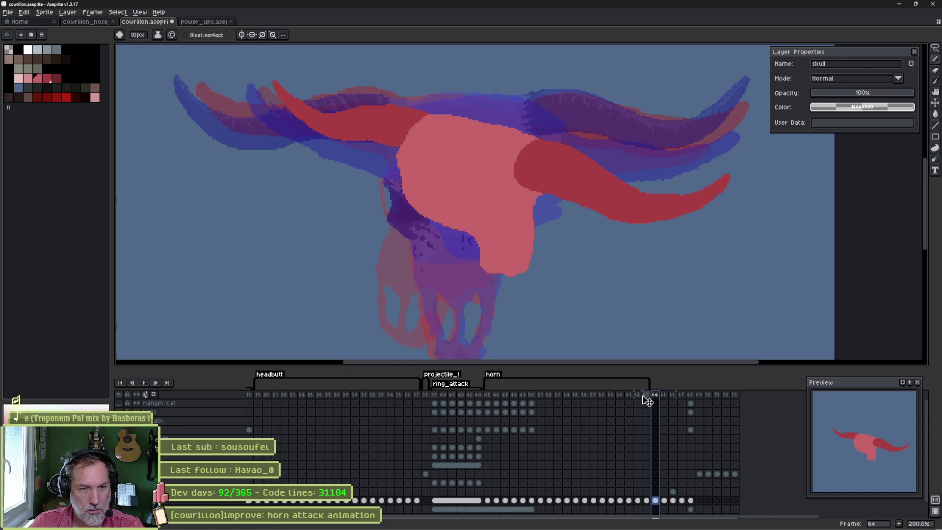
Select frames 58 through 60 to compare the poses, then clear the selection.
left_click(610, 395)
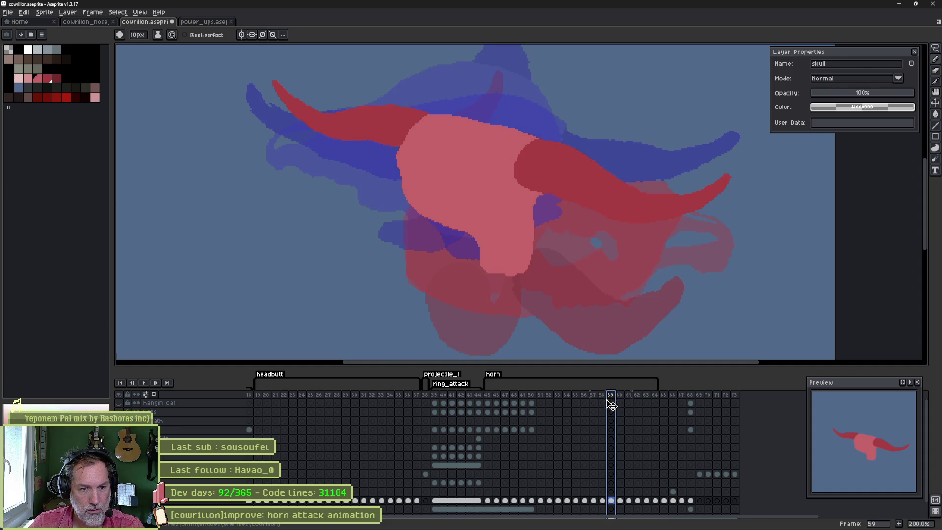
left_click(602, 396)
left_click_drag(605, 397, 616, 398)
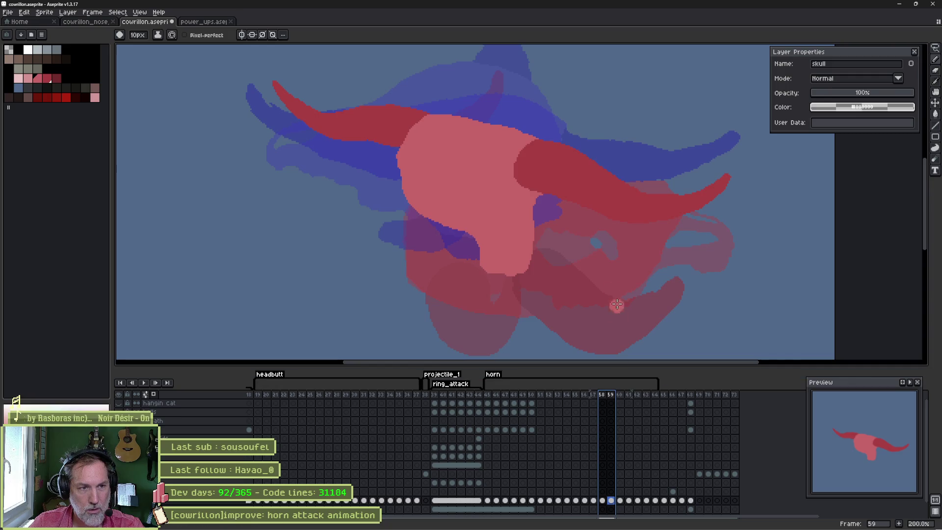
key("Escape")
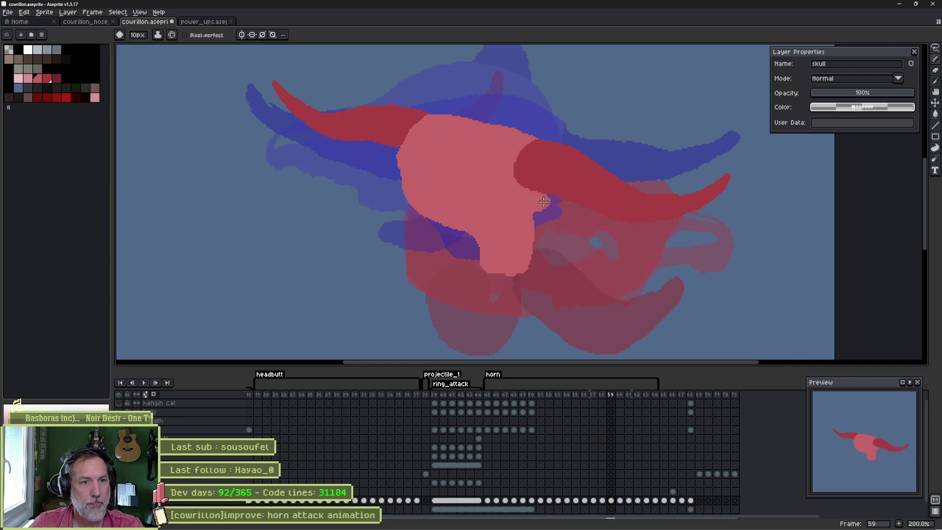
Paint frame 59's pink skull down toward the right horn, then erase the excess pink.
mouse_move(544, 202)
left_mouse_down()
mouse_move(568, 228)
mouse_move(559, 247)
mouse_move(535, 221)
mouse_move(562, 260)
mouse_move(495, 270)
mouse_move(480, 248)
mouse_move(515, 242)
left_mouse_up()
key("e")
key("e")
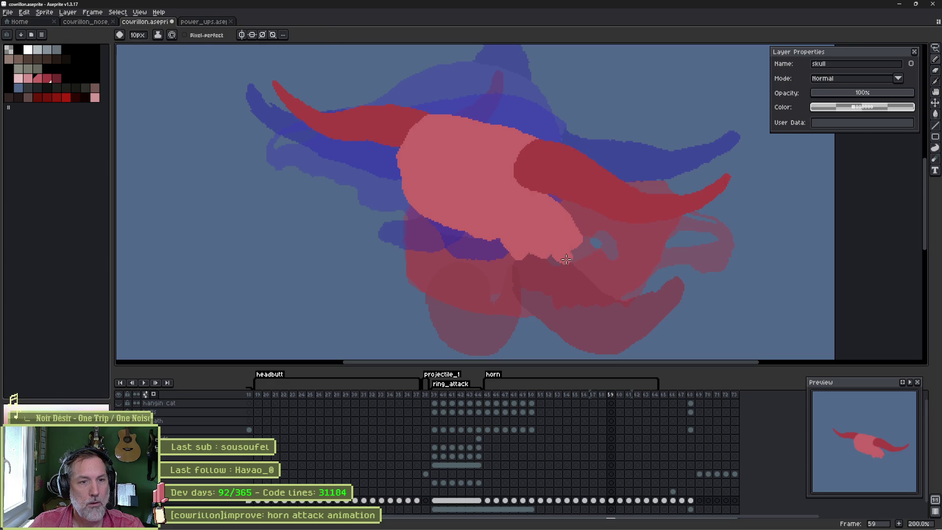
key("b")
key("e")
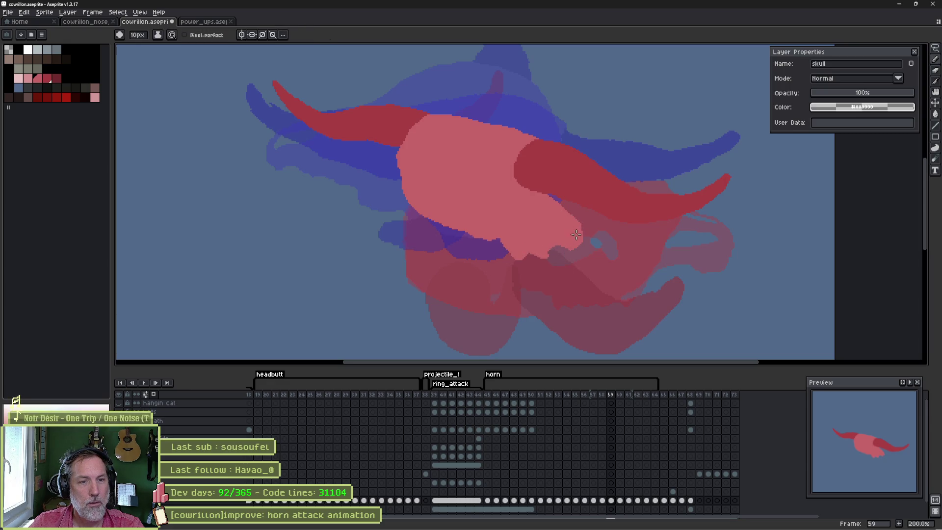
key("b")
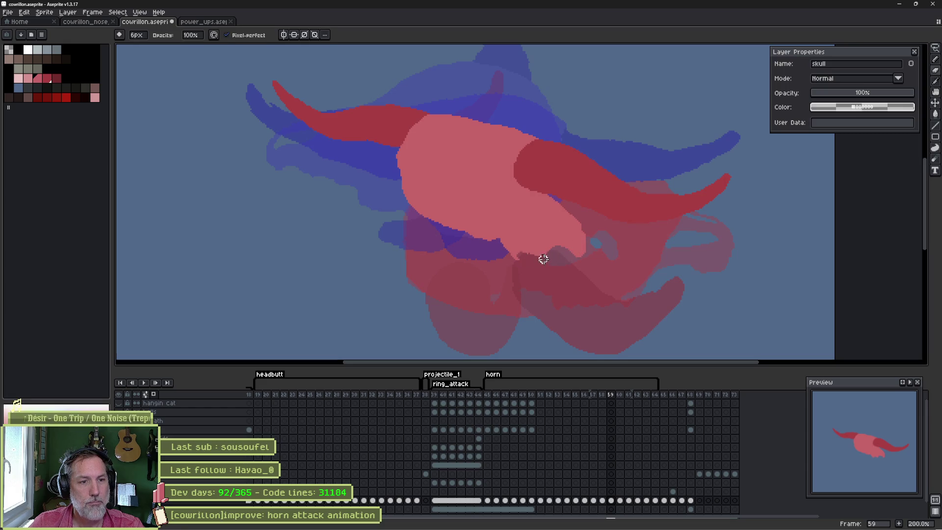
key("e")
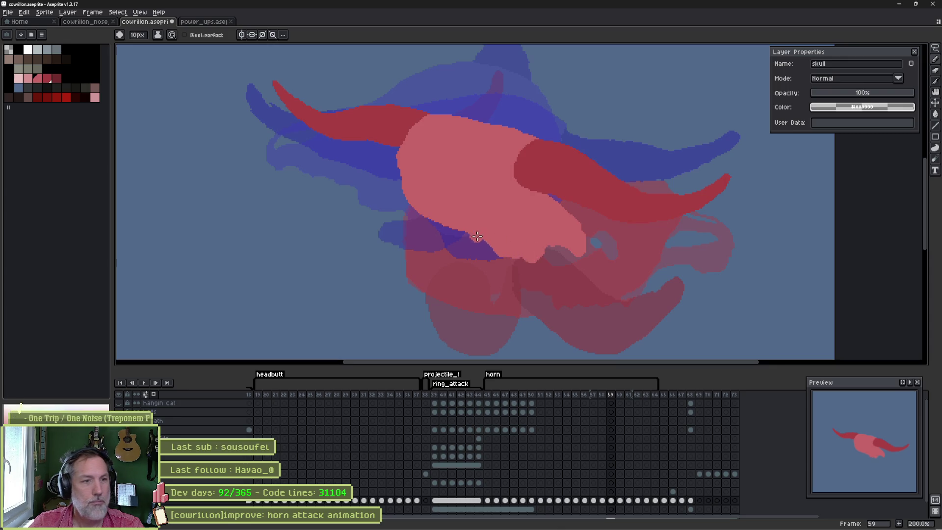
key("b")
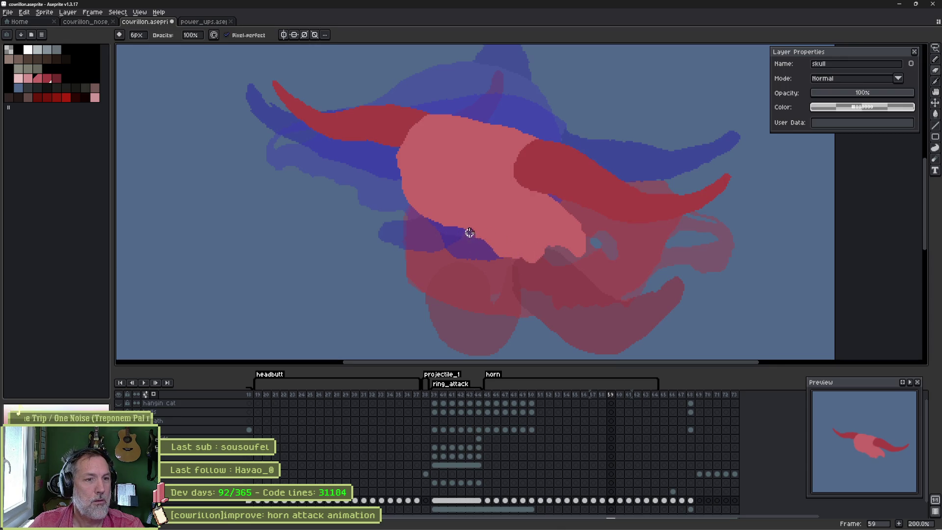
Flip between frames 57 to 60 to compare the skull poses, ending on frame 59.
key("Left")
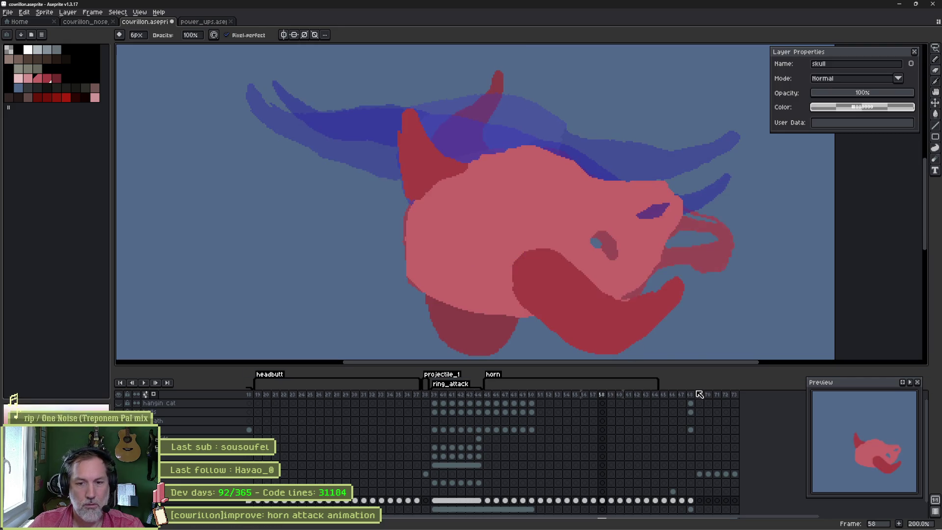
key("Right")
key("Right")
key("Left")
key("Left")
key("Left")
key("Right")
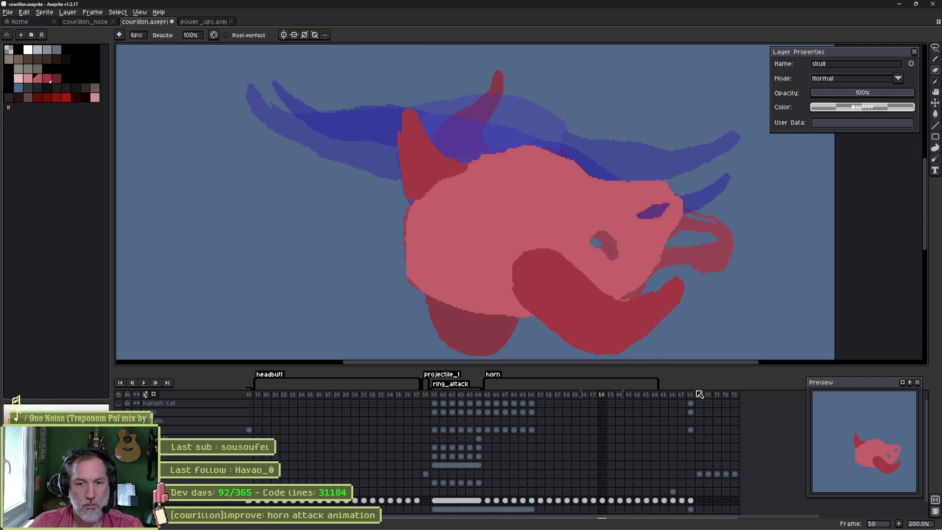
key("Right")
key("Left")
key("Right")
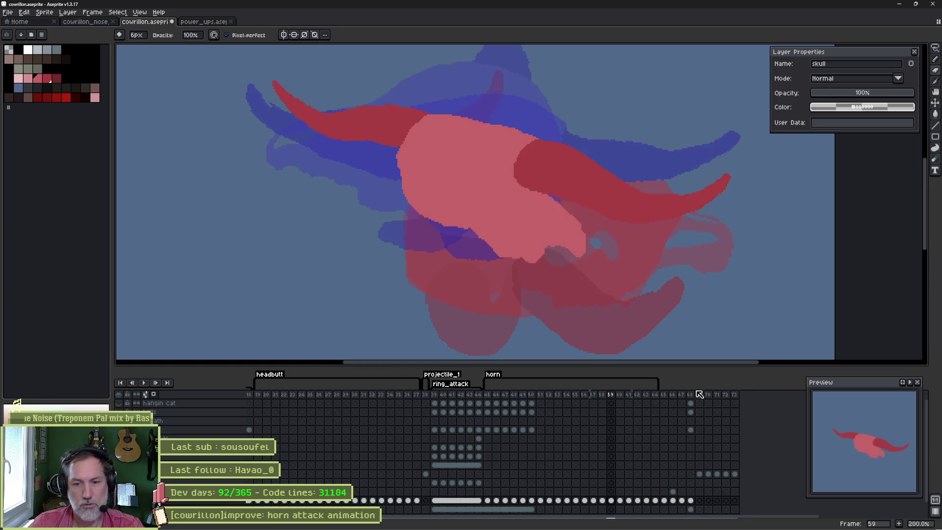
key("Left")
key("Right")
key("Left")
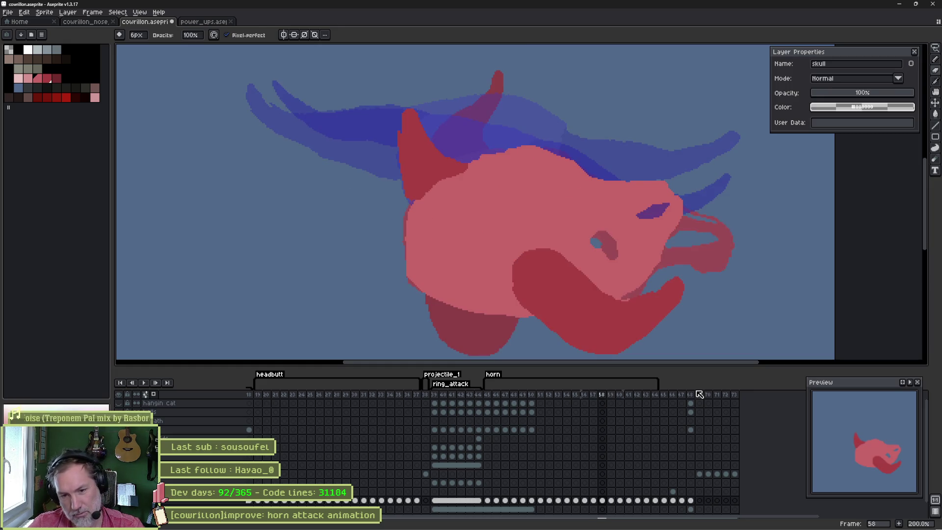
key("Left")
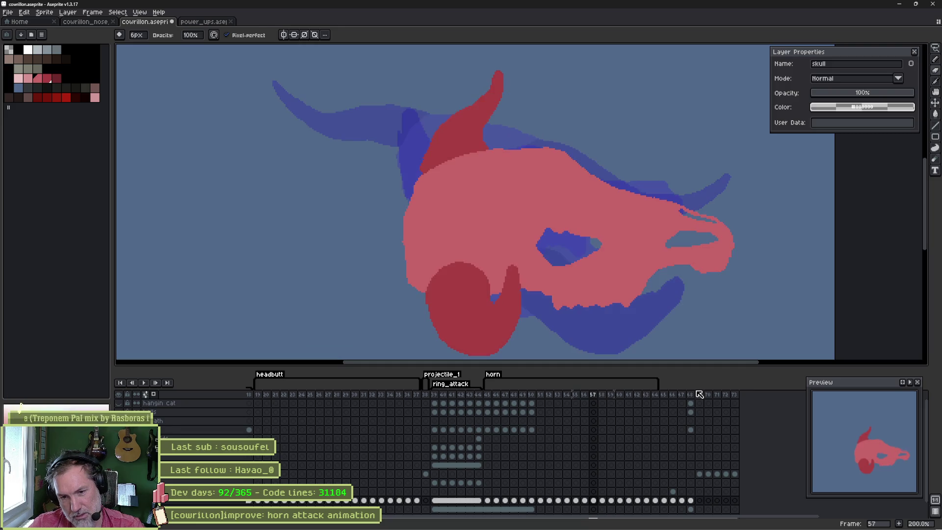
key("Right")
key("Right")
key("Right")
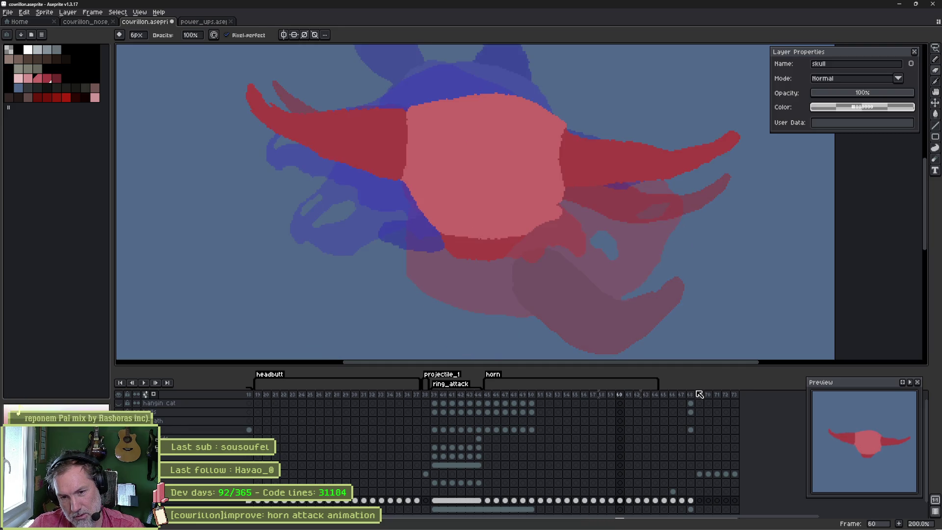
key("Left")
key("Left")
key("Left")
key("Right")
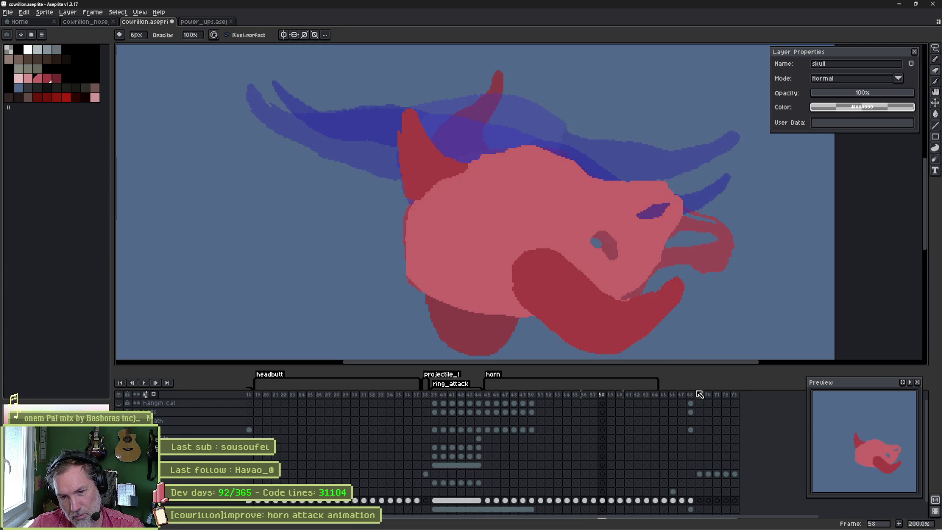
key("Right")
key("Left")
key("Left")
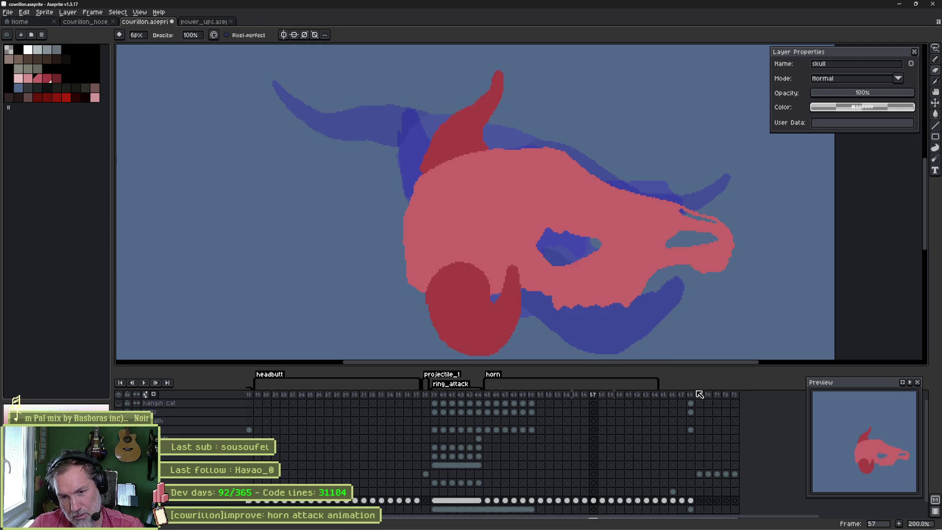
key("Right")
key("Left")
key("Right")
key("Left")
key("Right")
key("Right")
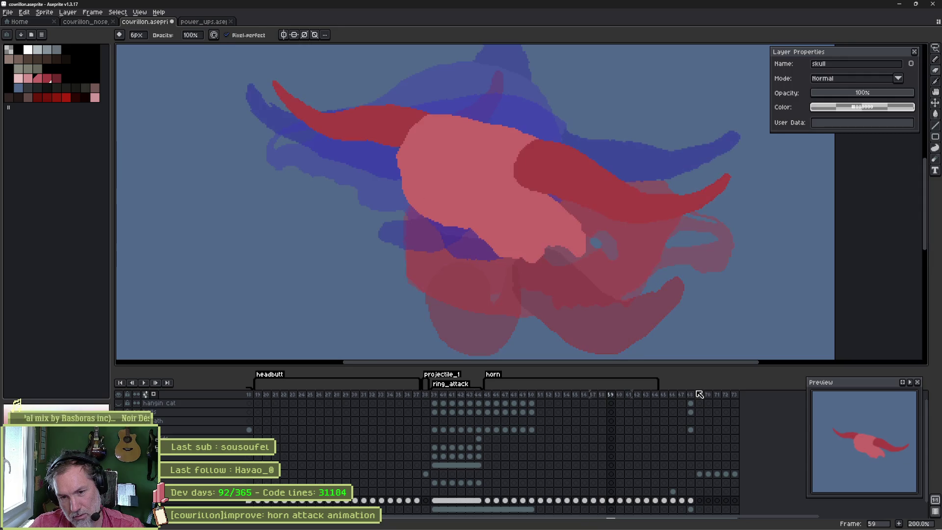
Move frame 59's skull and horns right, then check it against frames 58 and 60.
key("Left")
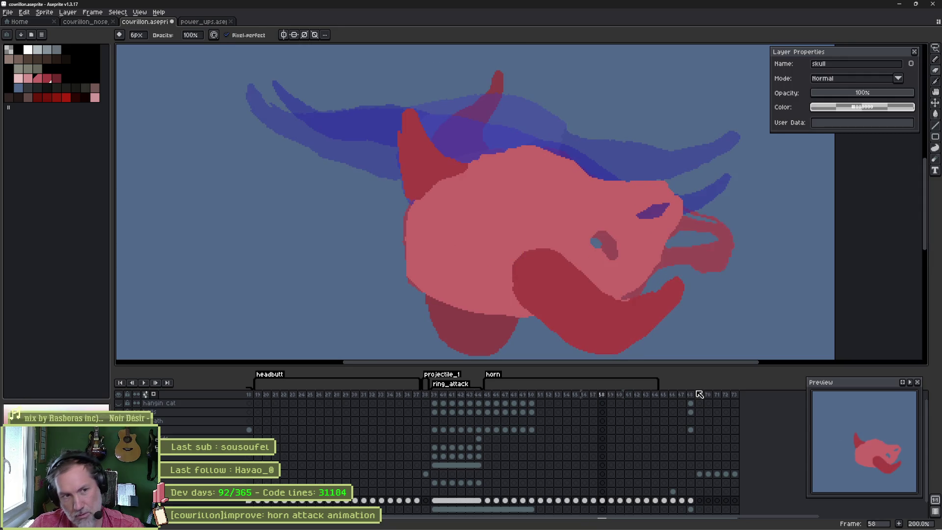
key("Right")
key("v")
left_click_drag(515, 199, 553, 210)
key("Left")
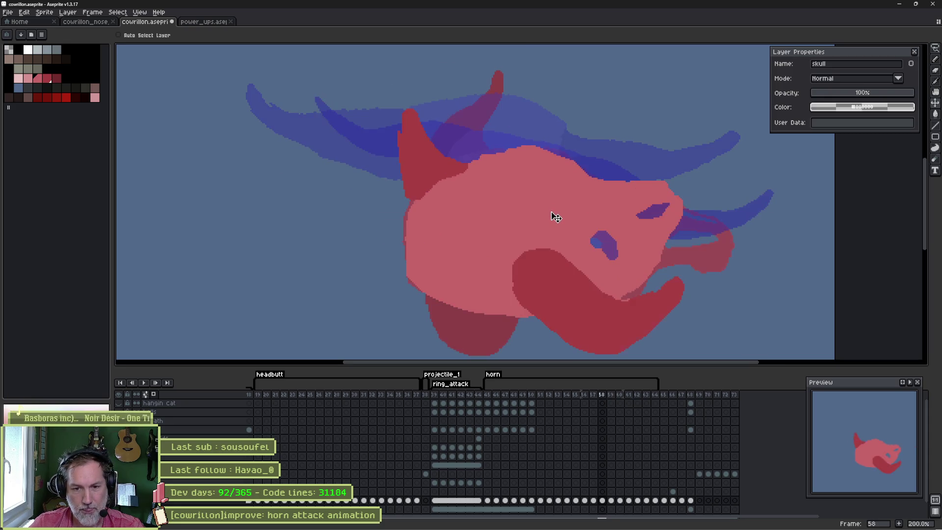
key("Right")
key("Right")
key("Left")
key("Left")
key("Right")
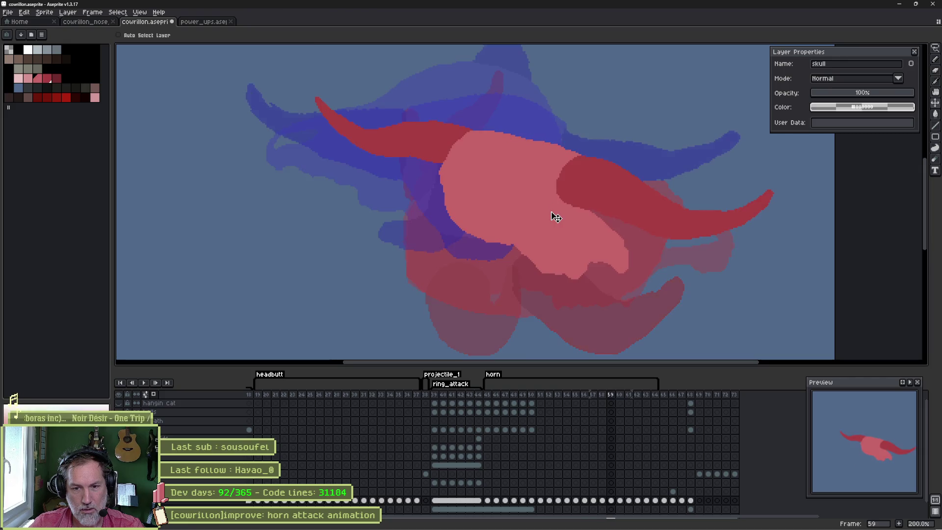
key("Left")
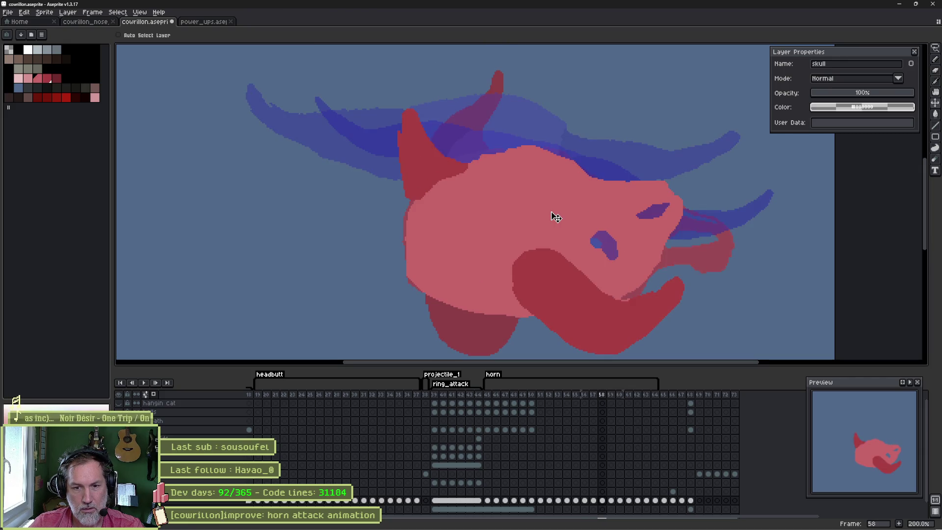
key("Right")
Sketch pale pencil strokes under the skull, undo them, and switch to the Eraser.
key("b")
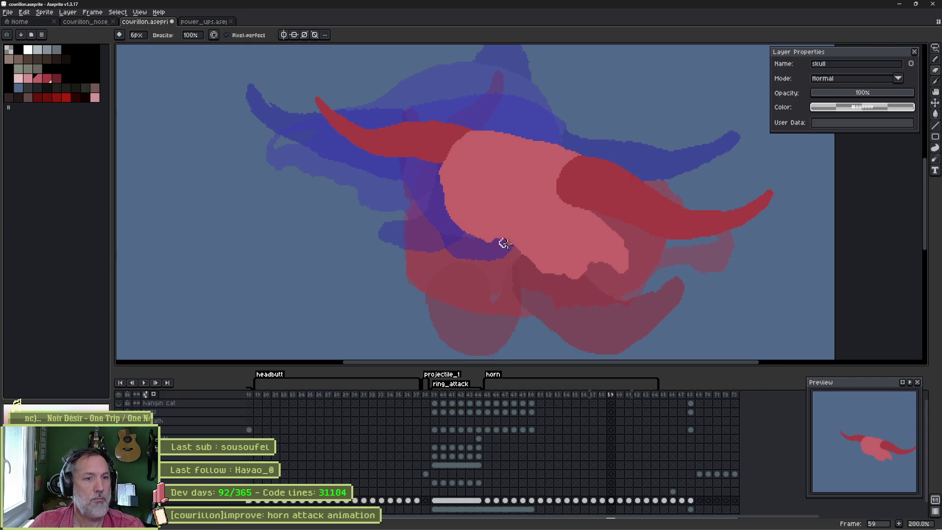
left_click_drag(501, 242, 631, 256)
key("ctrl+z")
key("ctrl+z")
key("ctrl+z")
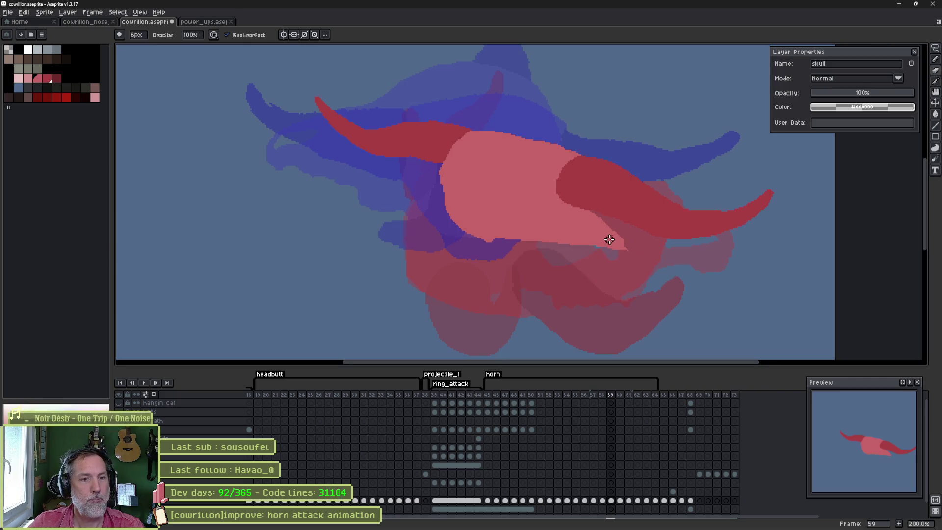
key("e")
scroll(609, 239, "up", 2)
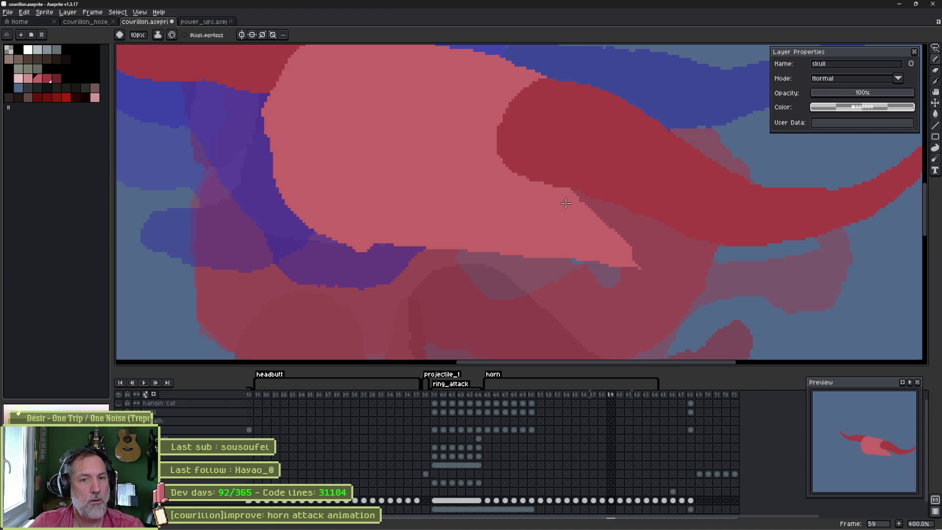
Magic-wand select frame 59's right horn, dismiss the stray Import Sprite Sheet dialog, and invert the selection.
key("w")
left_click(623, 174)
scroll(628, 182, "down", 2)
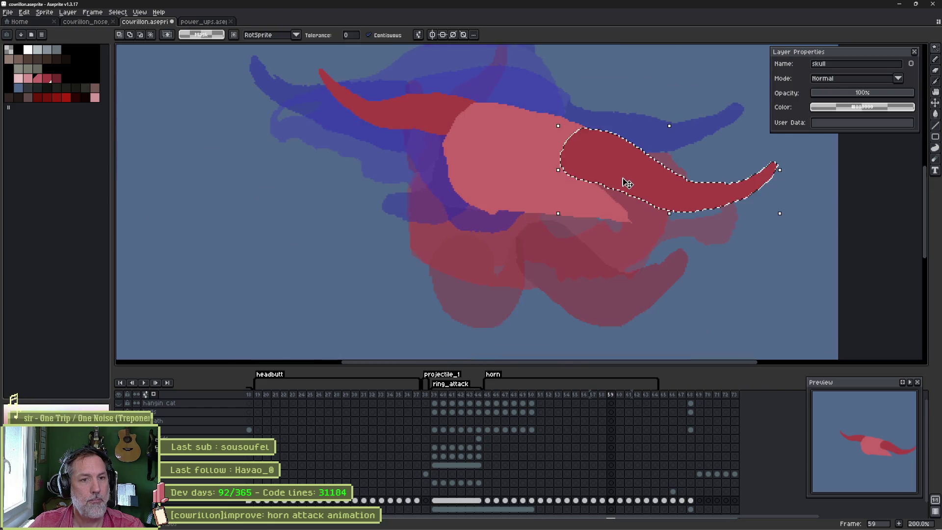
key("ctrl+i")
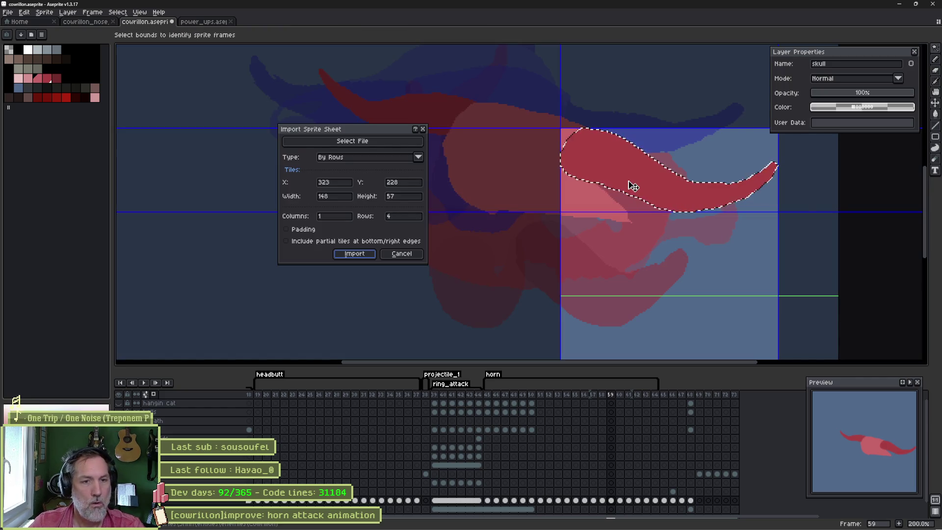
key("Escape")
key("ctrl+shift+i")
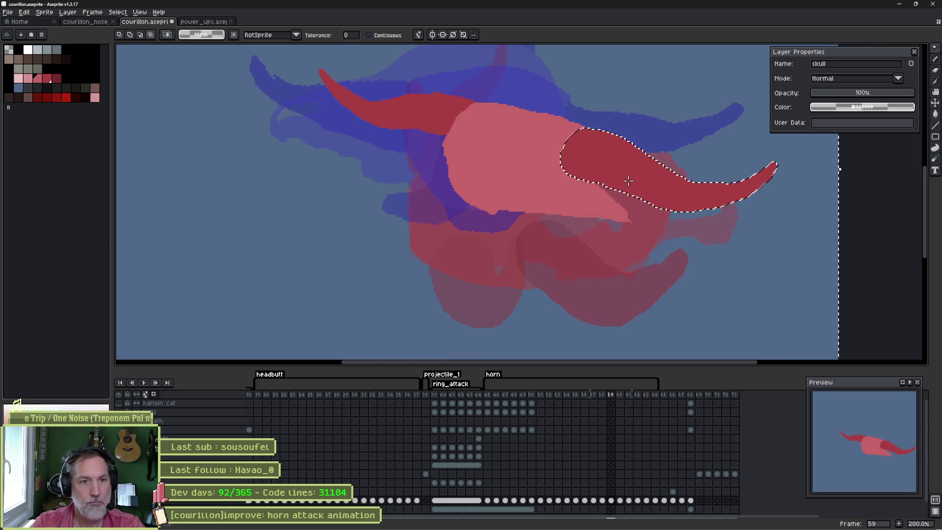
Touch up the artwork outside the horn with eraser and pencil, then deselect.
key("e")
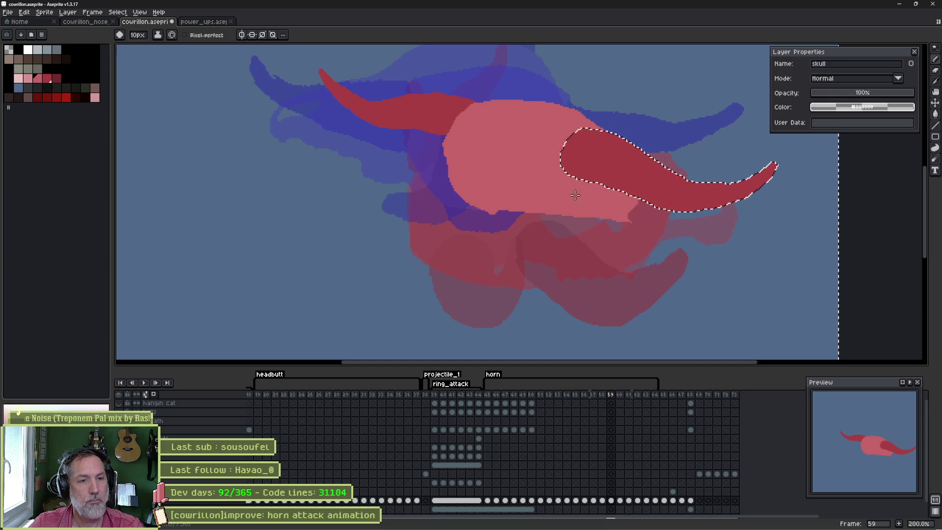
key("b")
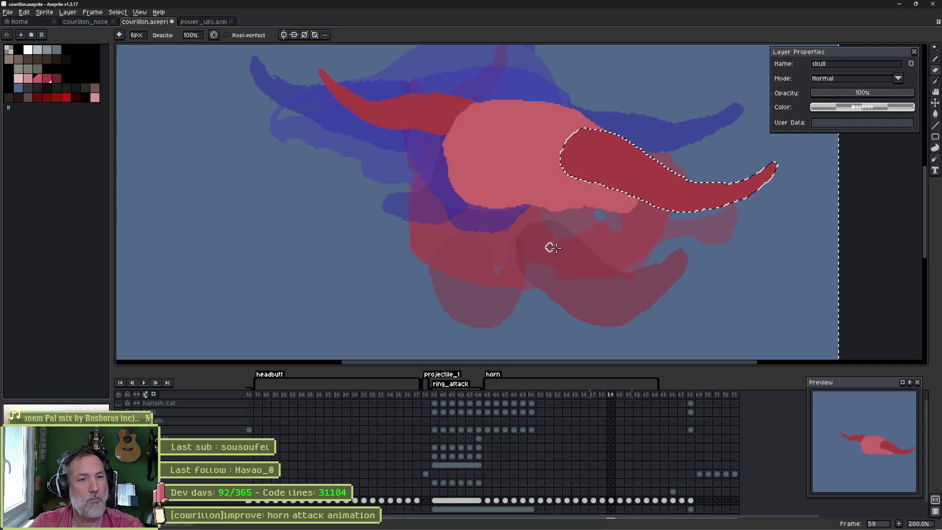
key("ctrl+d")
Stop the looping playback and flick between frames 58 and 59, ending on frame 59.
key("period")
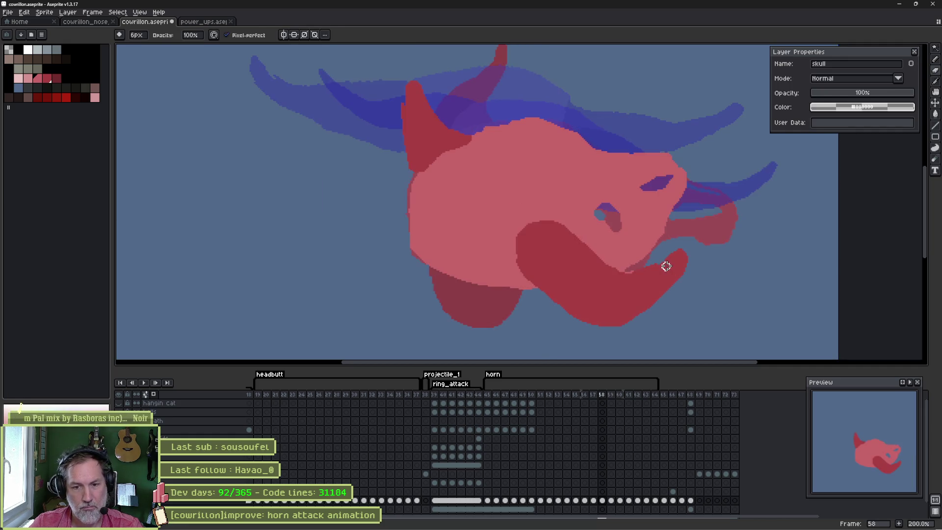
key("period")
key("comma")
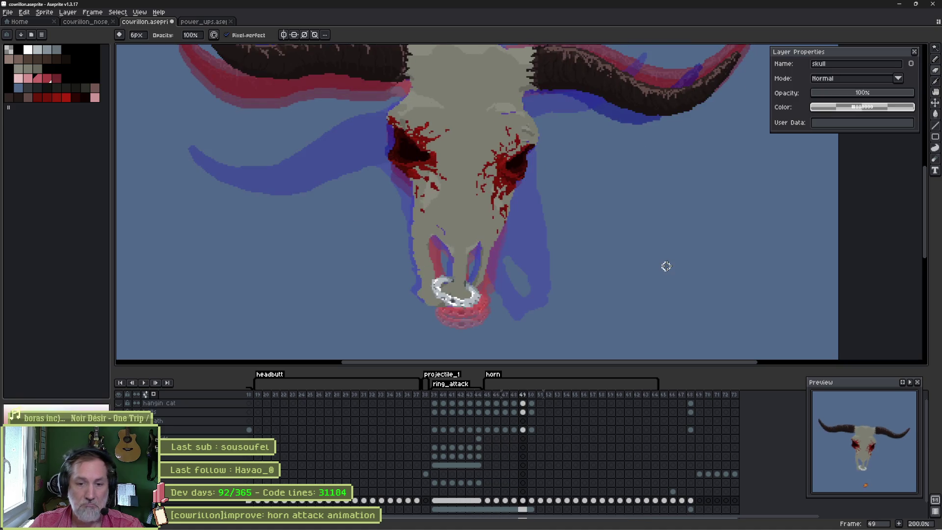
key("Return")
key("Right")
key("Right")
key("Right")
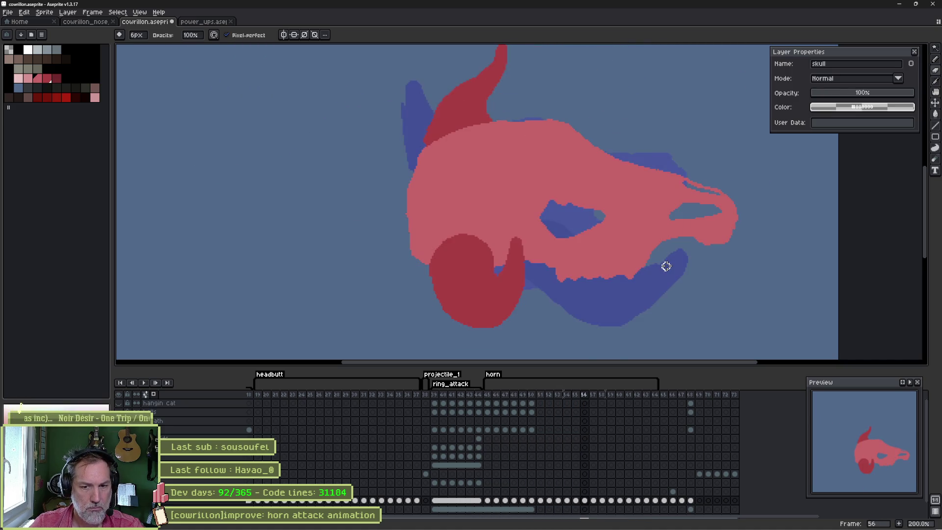
key("Right")
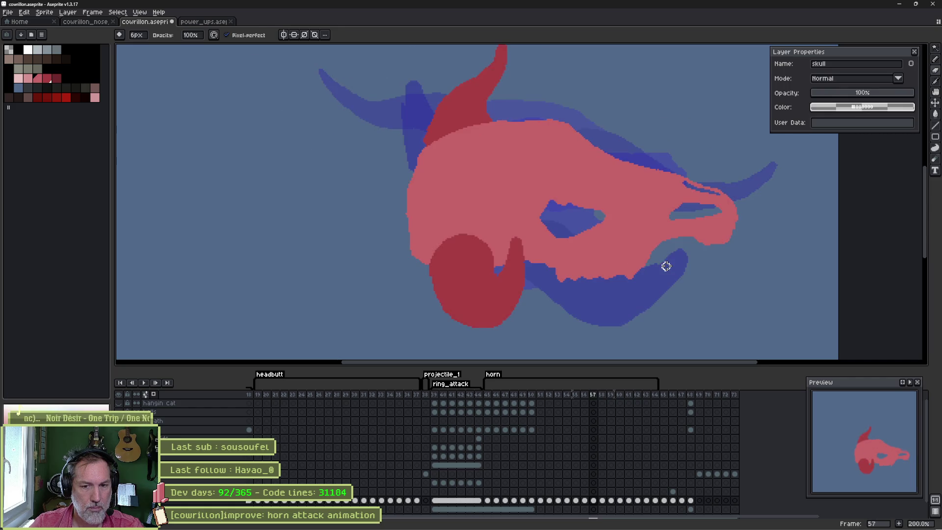
key("Left")
key("Left")
key("Right")
key("Left")
key("Right")
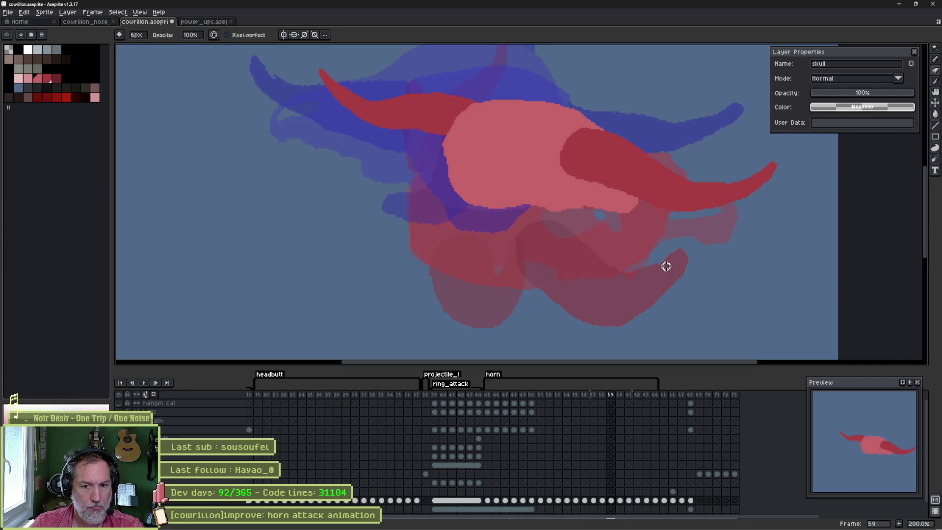
key("Left")
key("Right")
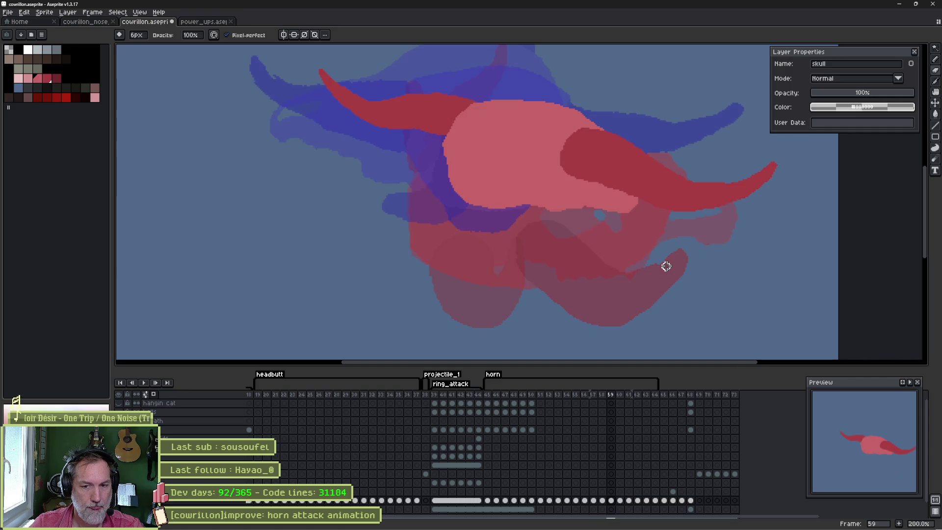
key("Left")
key("Right")
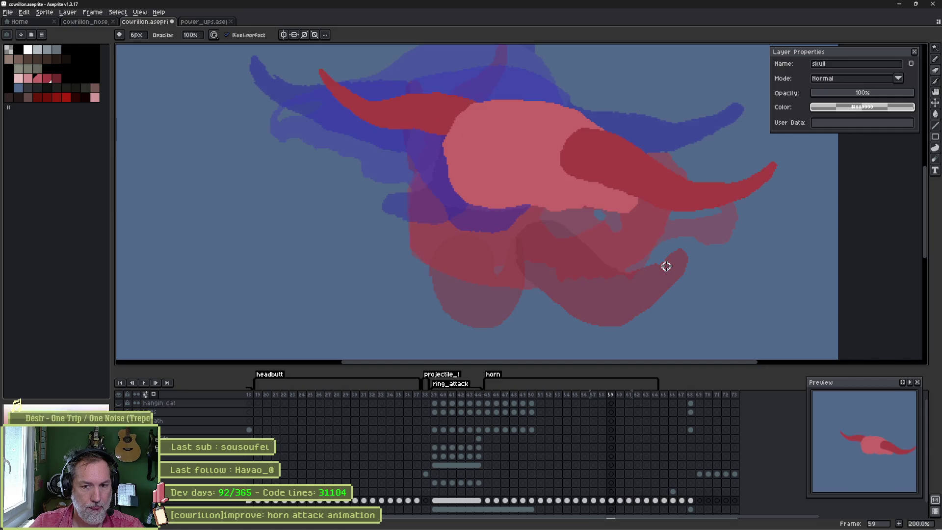
Reshape frame 59's skull top edge over the horn and paint pink over its dark lower edge.
key("e")
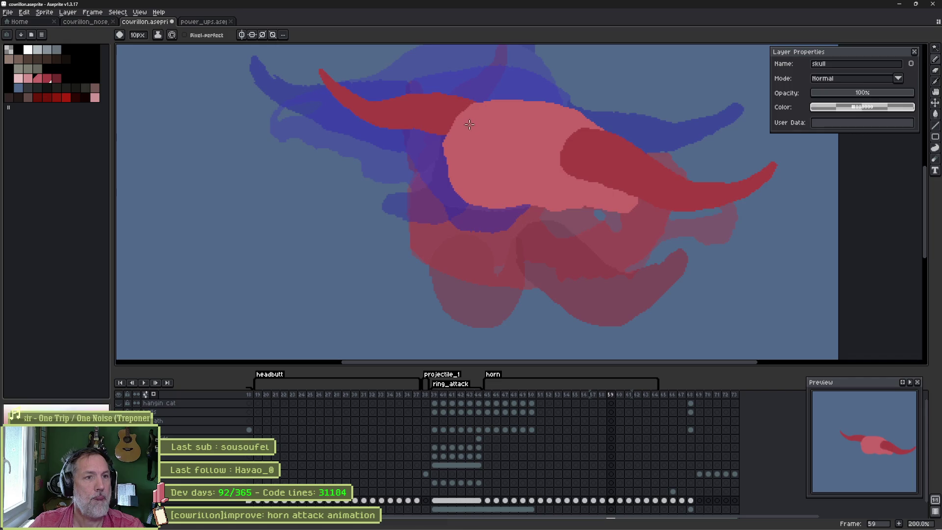
mouse_move(476, 110)
left_mouse_down()
mouse_move(532, 96)
mouse_move(566, 117)
left_mouse_up()
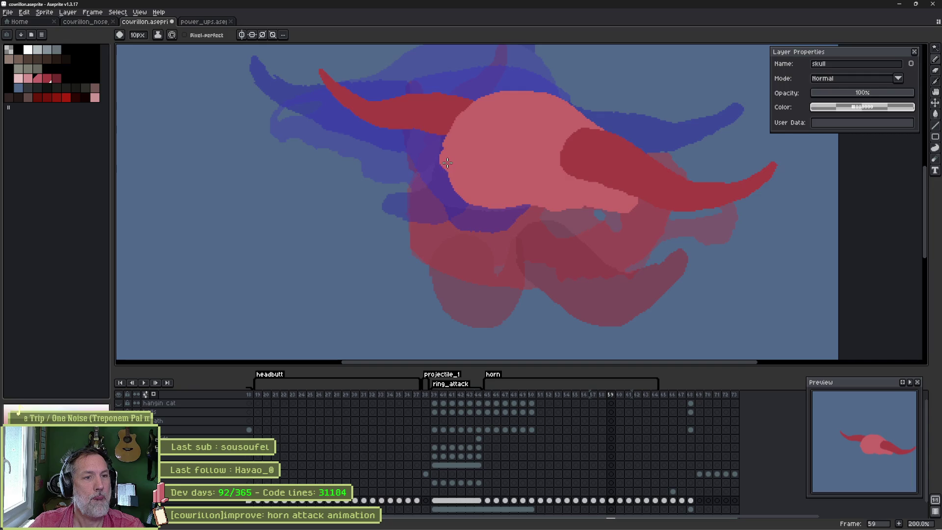
mouse_move(459, 199)
left_mouse_down()
mouse_move(490, 218)
mouse_move(517, 204)
mouse_move(537, 217)
left_mouse_up()
key("b")
key("e")
key("b")
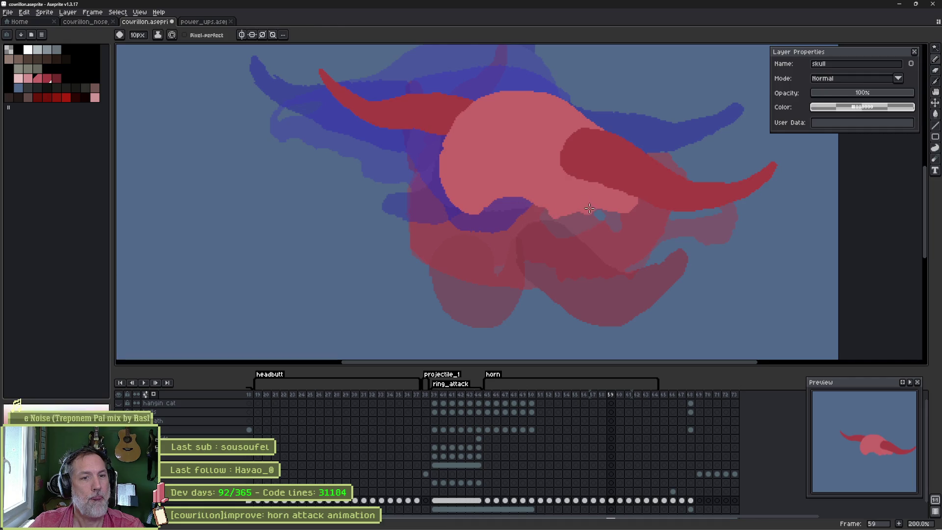
left_click_drag(595, 216, 620, 210)
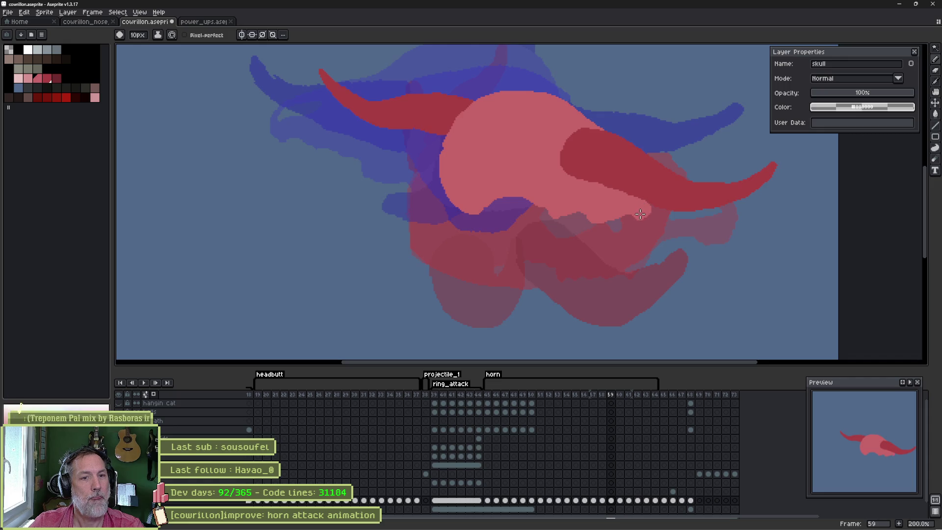
Compare frames 58 and 59, then refine the skull outline with pencil and eraser.
key("Left")
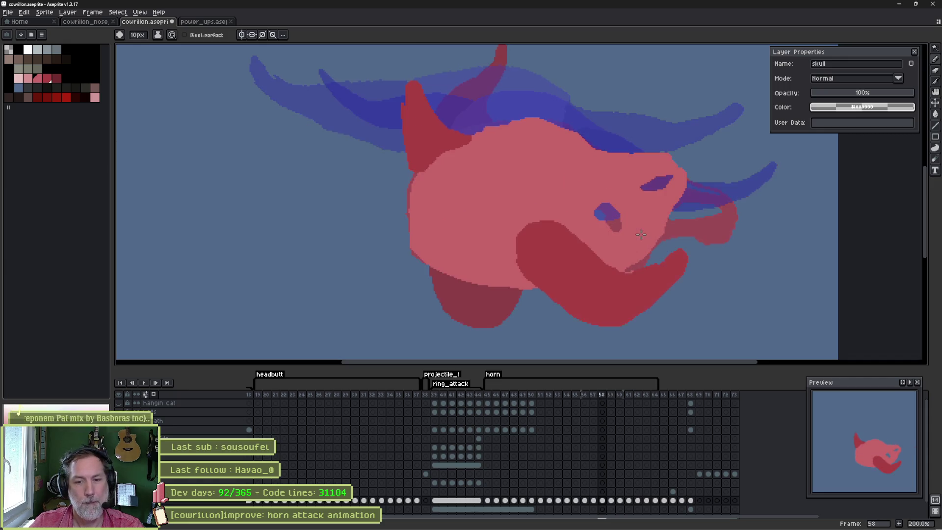
key("Right")
key("Left")
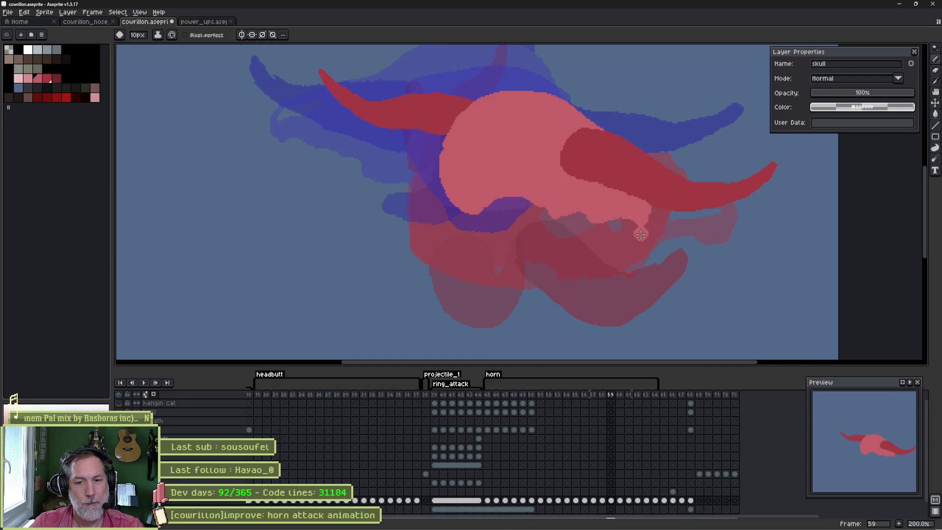
key("b")
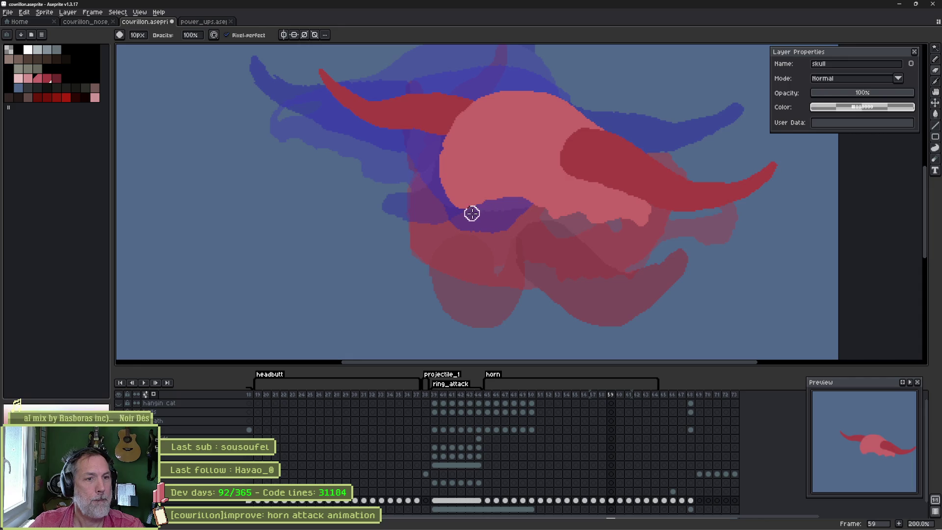
key("e")
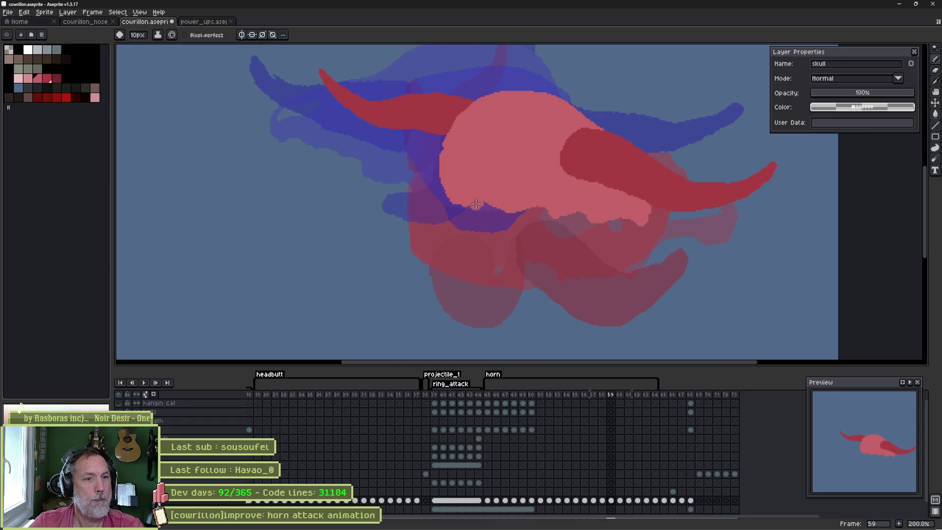
key("b")
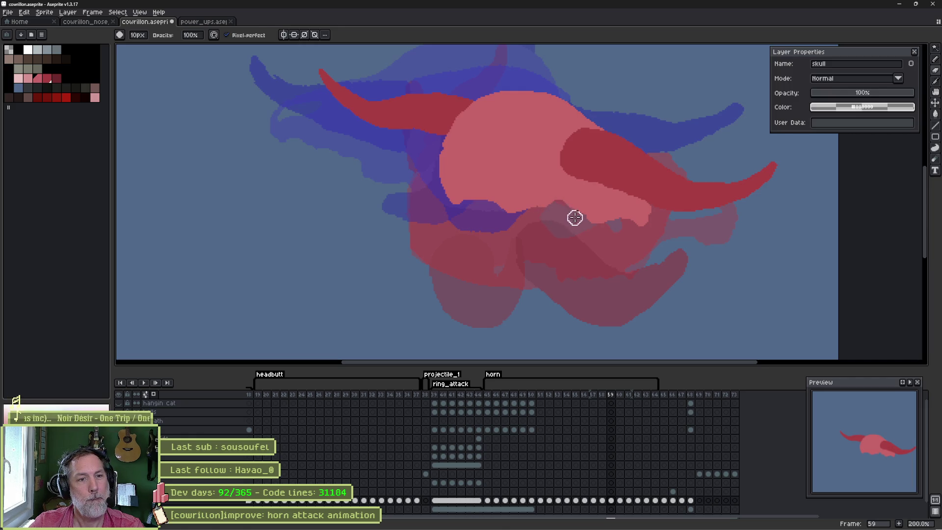
key("e")
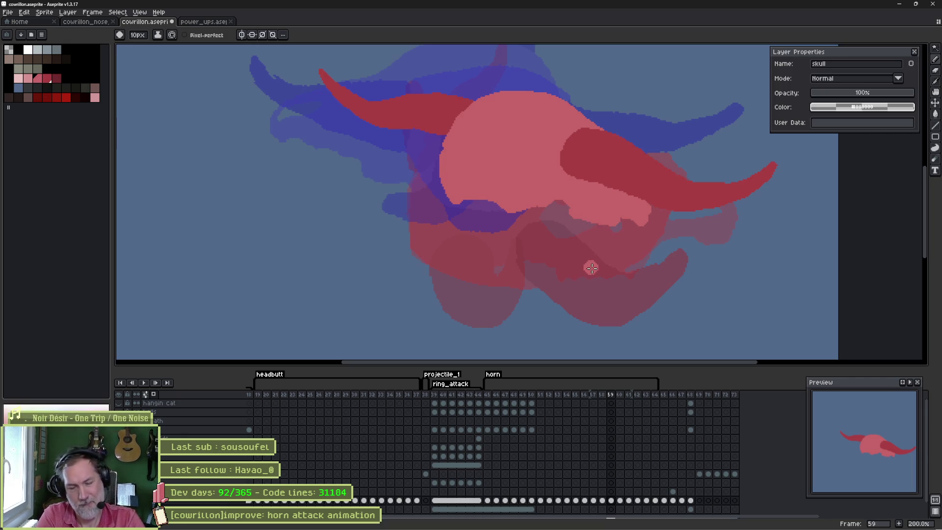
Check the edit around frame 60 and play the horn attack animation to review it.
key("Right")
key("Left")
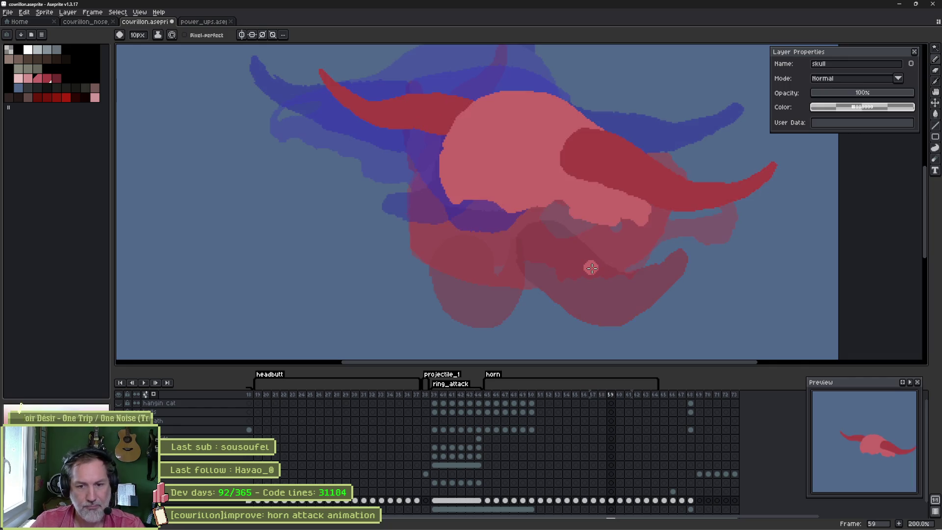
key("Left")
key("Right")
key("Right")
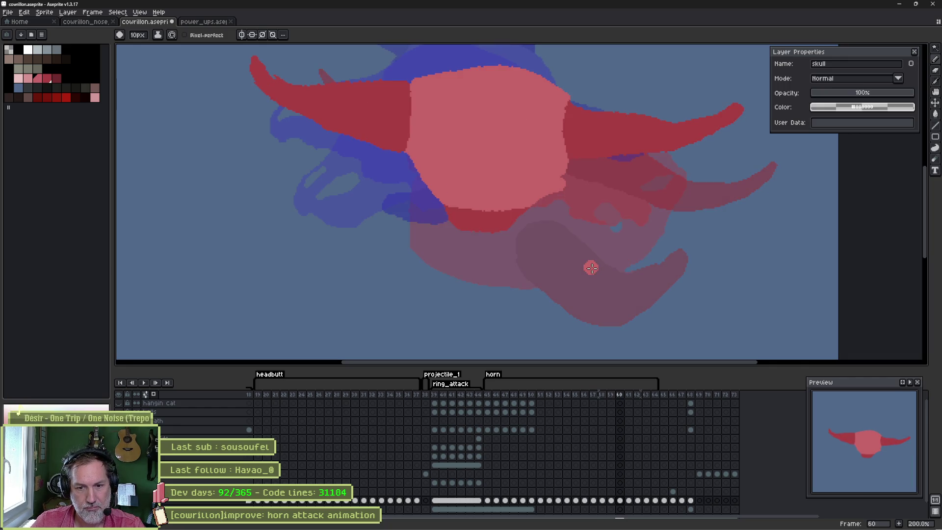
key("Right")
key("Right")
key("Left")
key("Left")
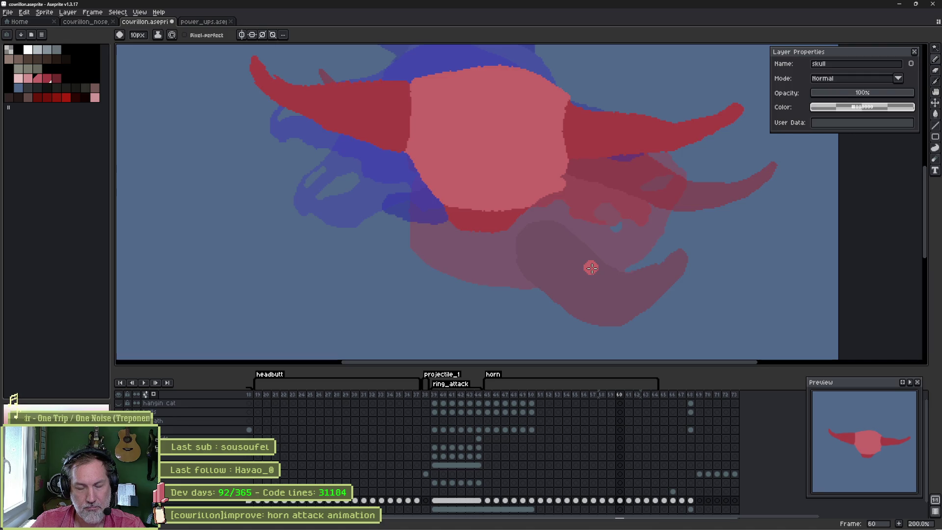
key("Return")
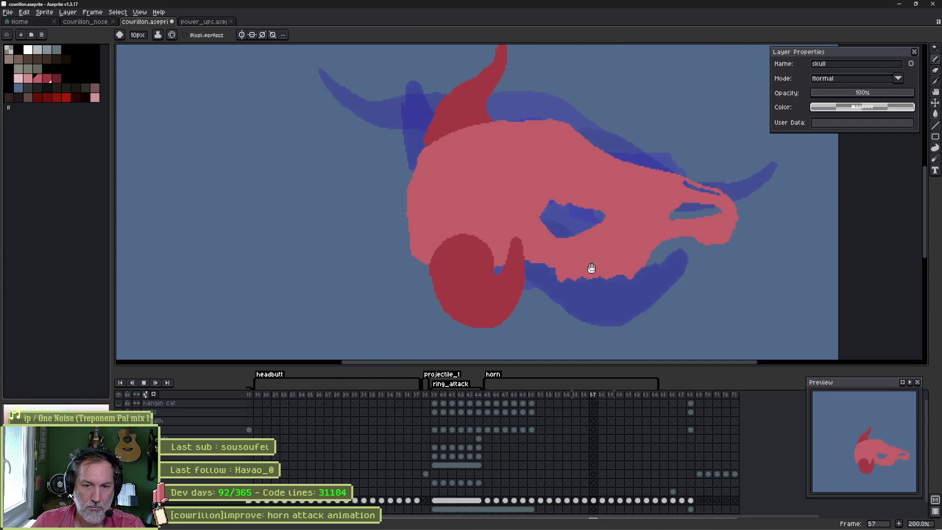
key("Return")
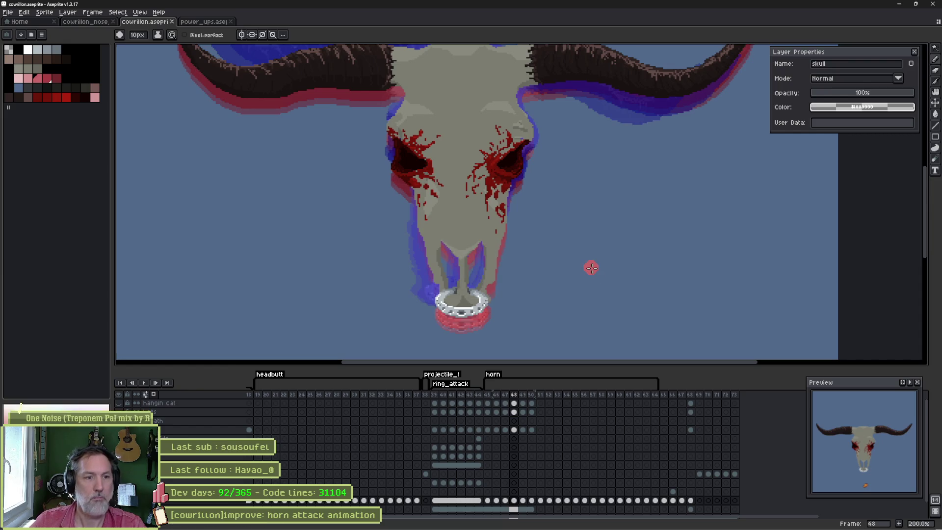
Cancel the horn tag's Tag Properties dialog and switch back to Godot Engine.
double_click(497, 377)
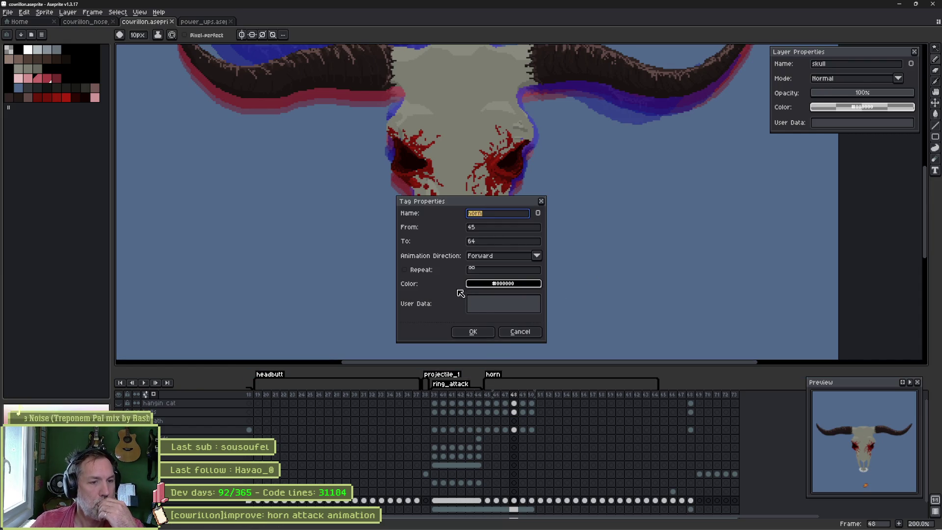
left_click(520, 331)
left_click(592, 519)
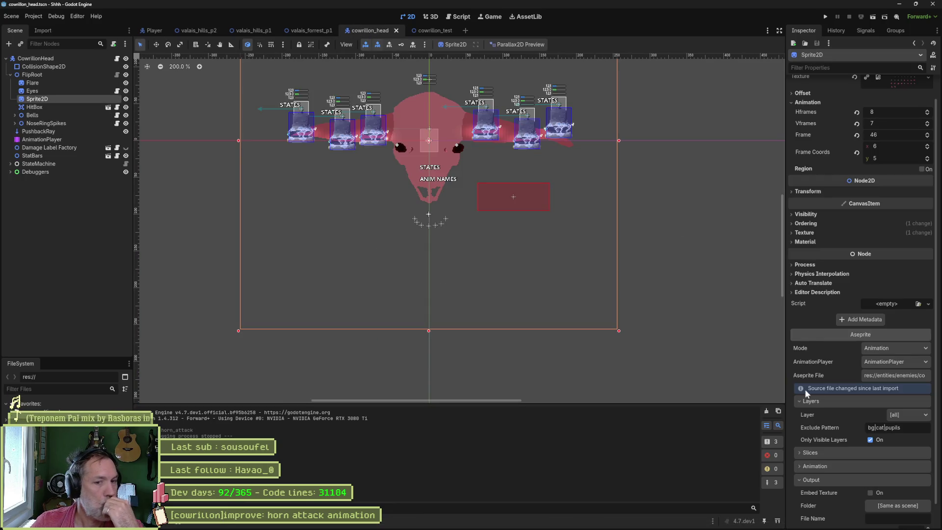
Run the cowrillon_test scene with F6, inspect CowrillonHead during the horn attack, then stop the game.
scroll(833, 466, "down", 1)
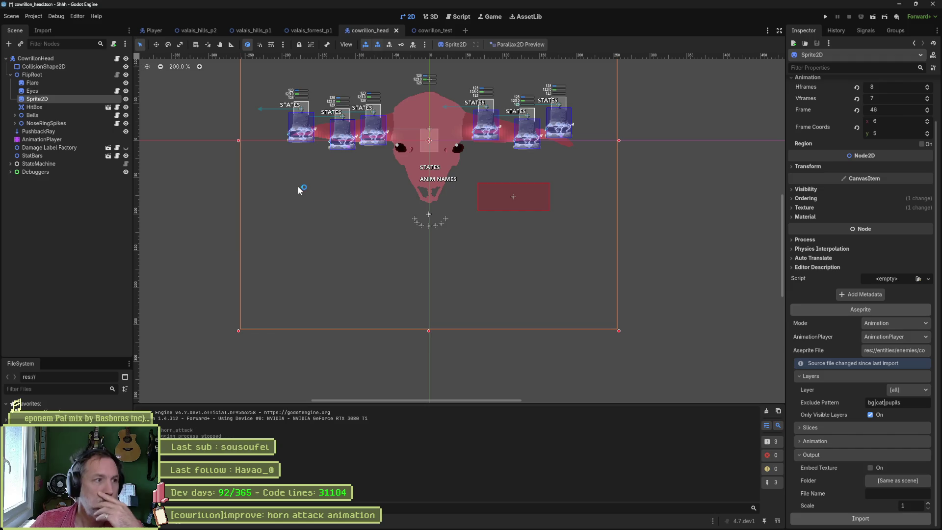
left_click(434, 31)
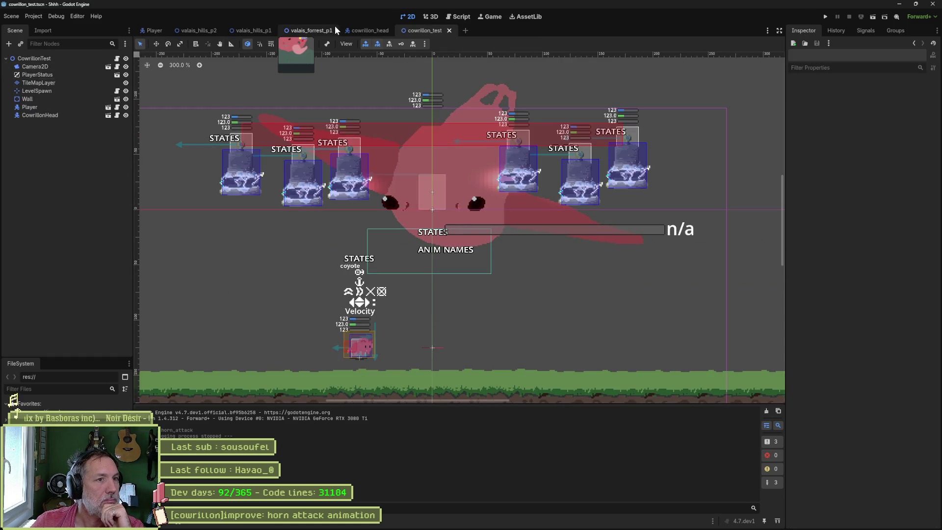
key("F6")
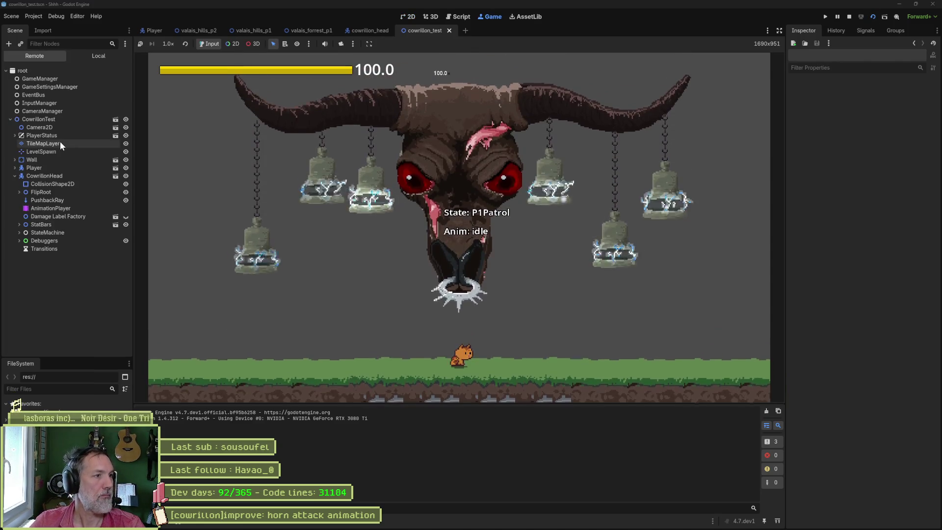
left_click(42, 174)
scroll(851, 408, "down", 5)
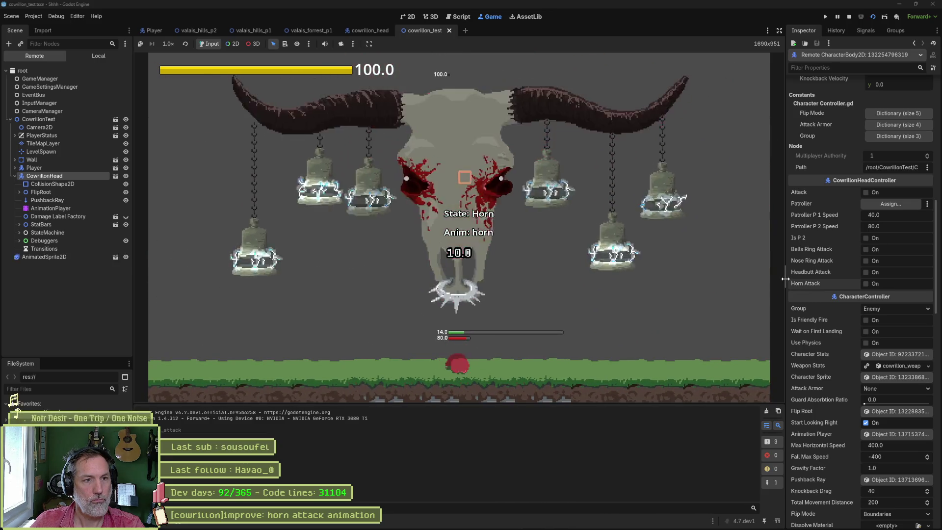
key("F8")
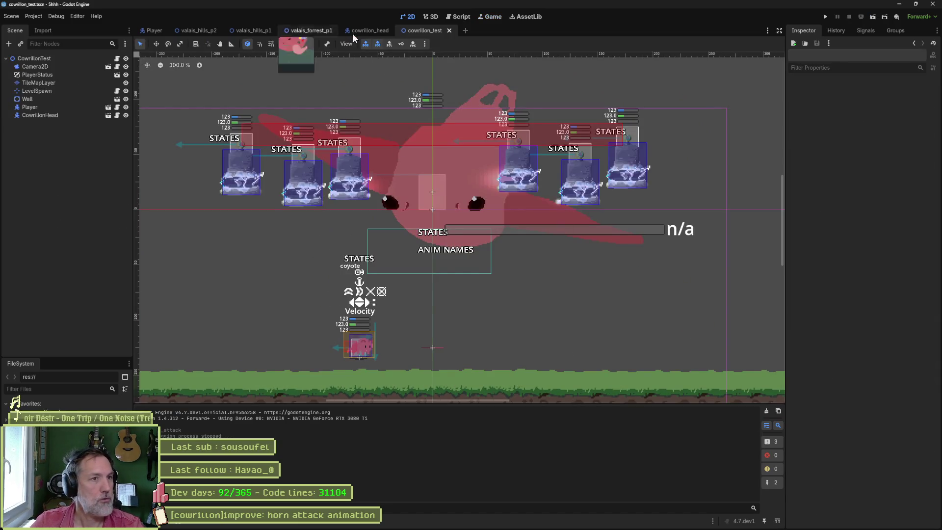
In cowrillon_head, open the animation for FlipRoot and show its position tracks as bezier curves.
left_click(367, 30)
left_click(54, 132)
left_click(42, 139)
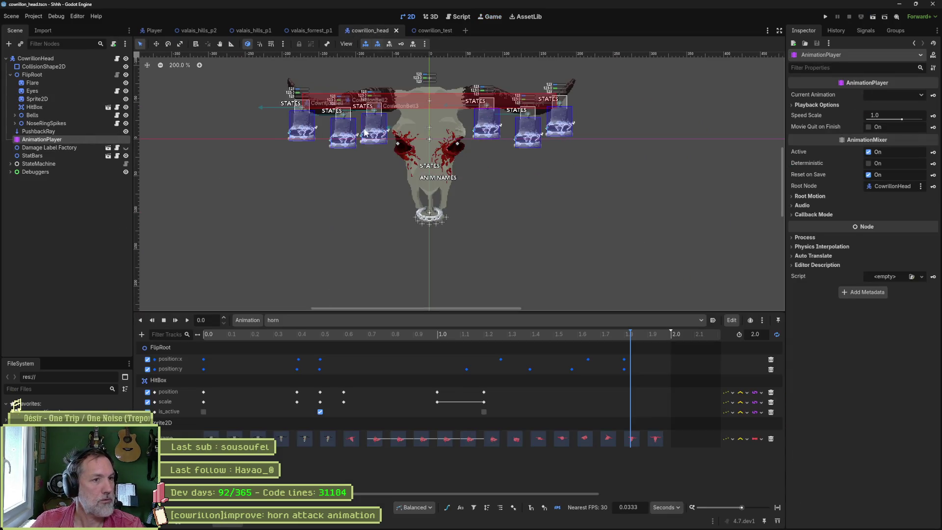
left_click(34, 75)
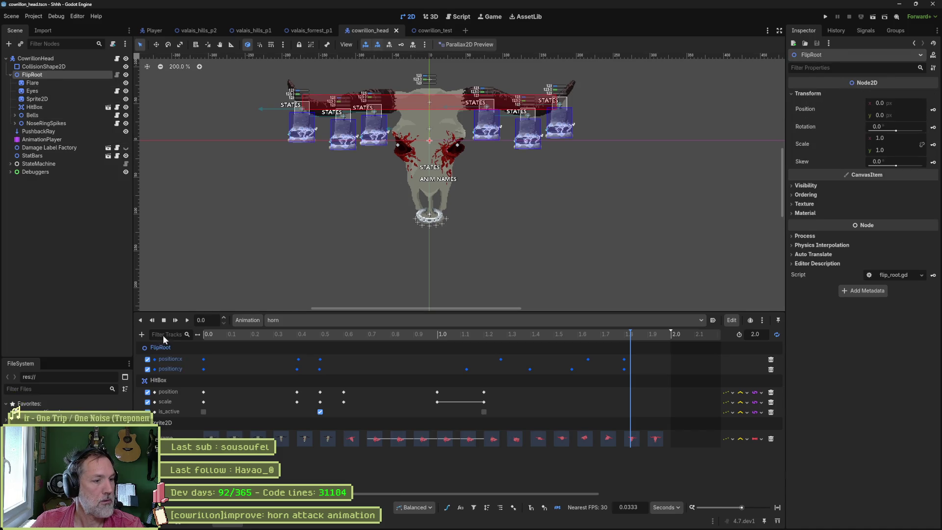
left_click(446, 507)
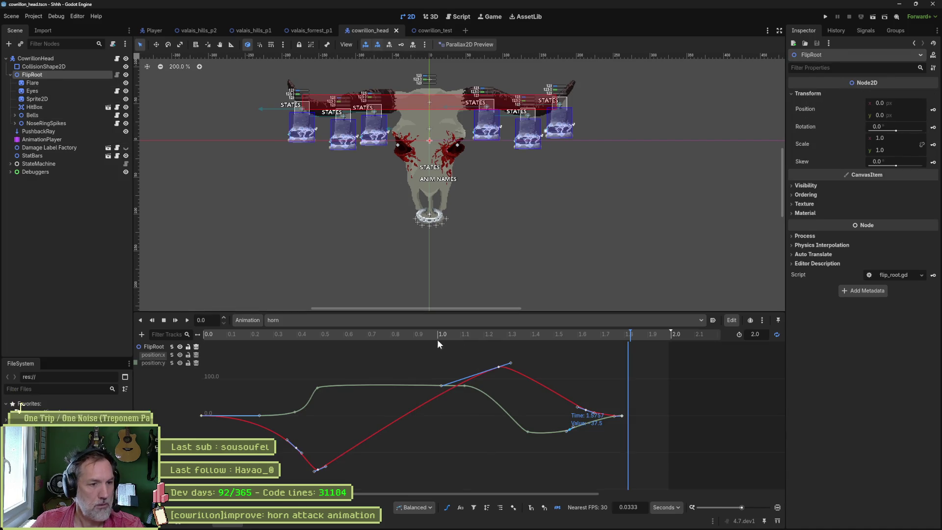
Flatten the position:y key's out-handle at 1.2444, scrubbing to preview, and select the position:x peak key.
mouse_move(437, 339)
left_mouse_down()
mouse_move(304, 336)
mouse_move(514, 365)
left_mouse_up()
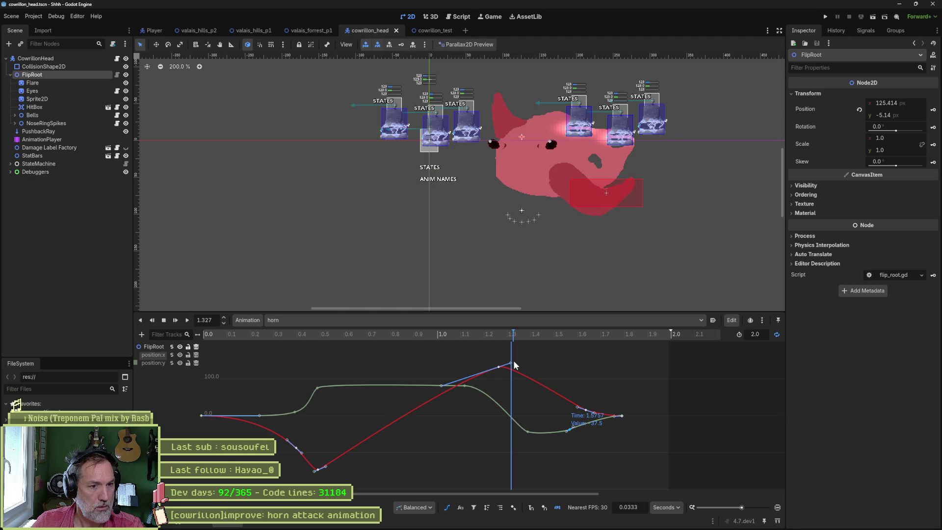
mouse_move(514, 365)
left_mouse_down()
mouse_move(466, 363)
mouse_move(511, 365)
mouse_move(464, 383)
mouse_move(505, 384)
left_mouse_up()
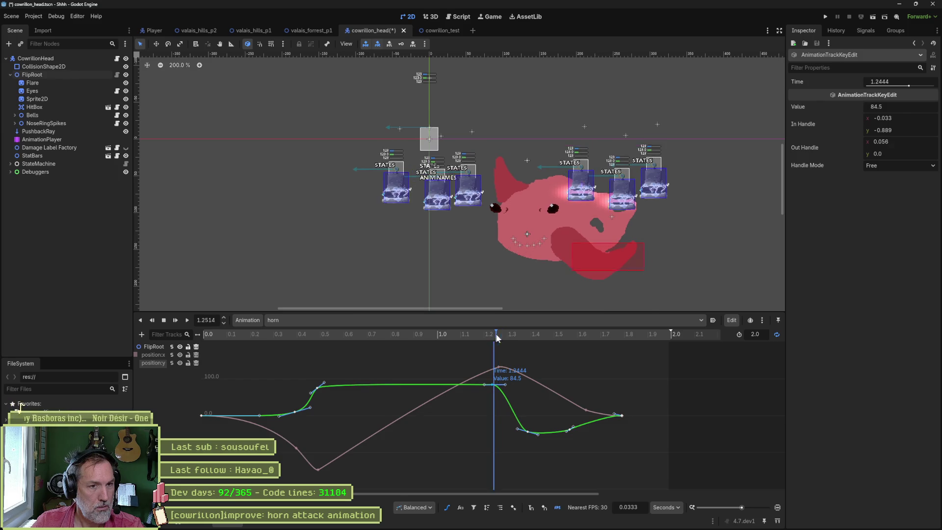
mouse_move(495, 333)
left_mouse_down()
mouse_move(458, 333)
mouse_move(536, 338)
left_mouse_up()
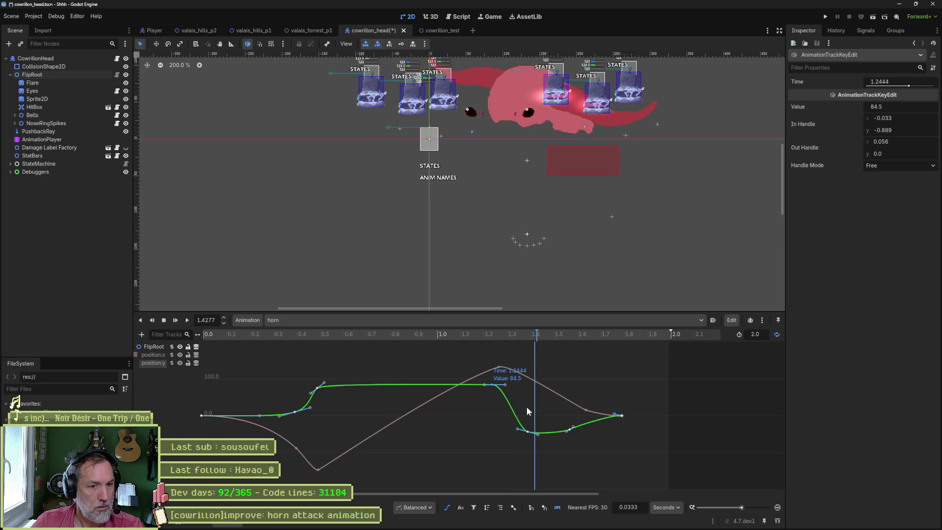
left_click_drag(535, 337, 558, 337)
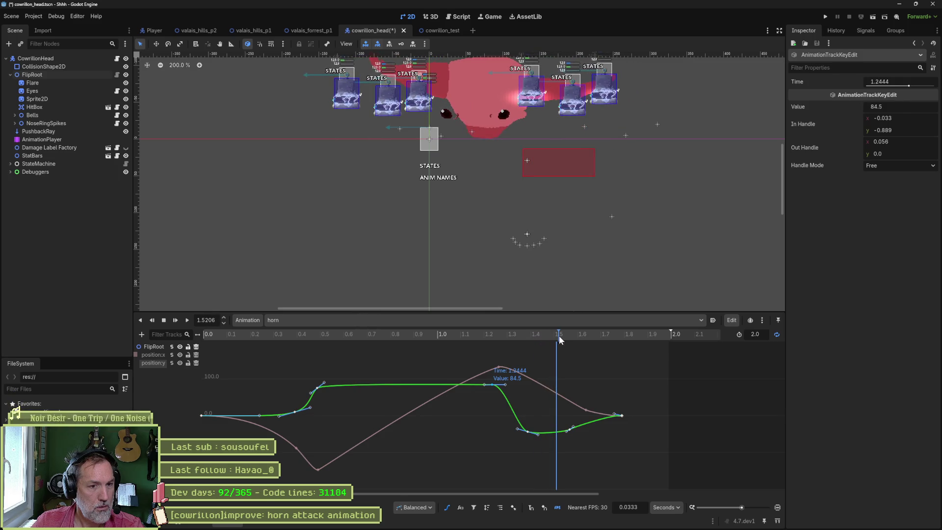
left_click(499, 366)
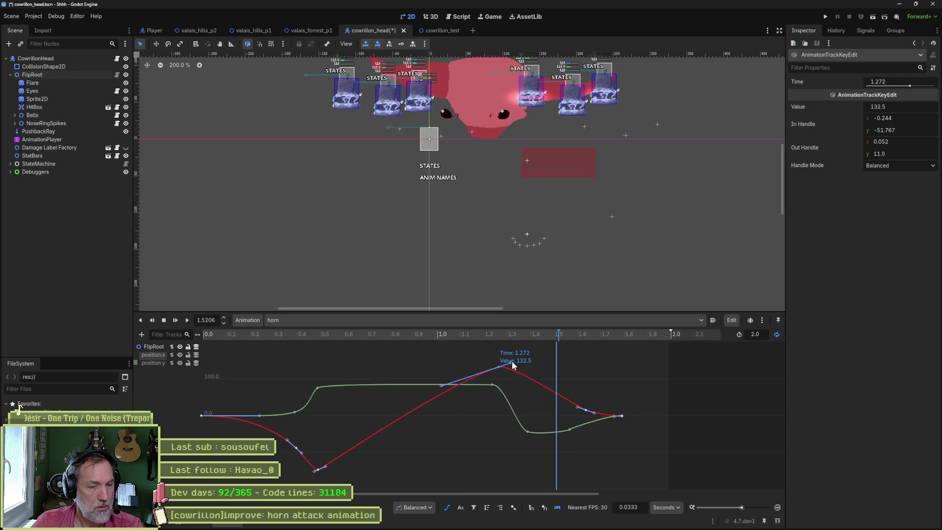
Insert a position:x key at 1.4986 with value 132.5 to hold the peak.
right_click(540, 387)
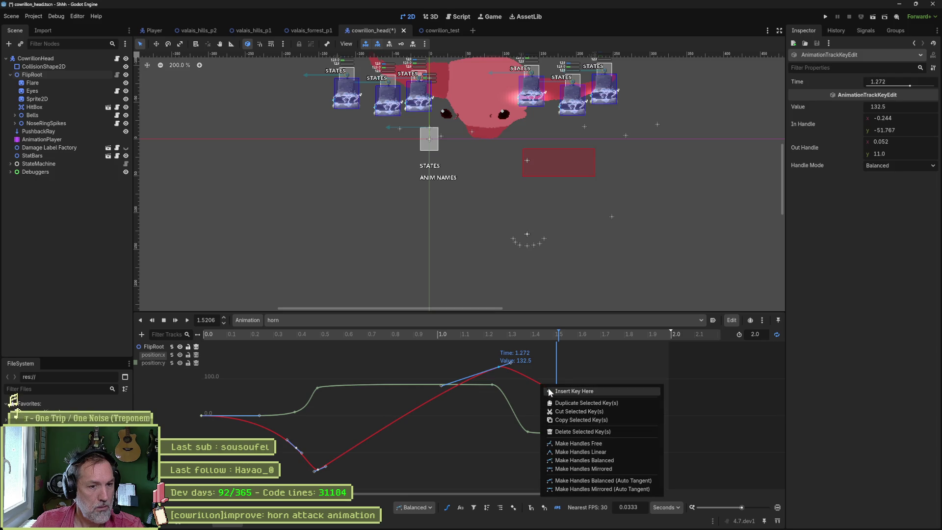
left_click(548, 389)
left_click_drag(549, 378, 551, 372)
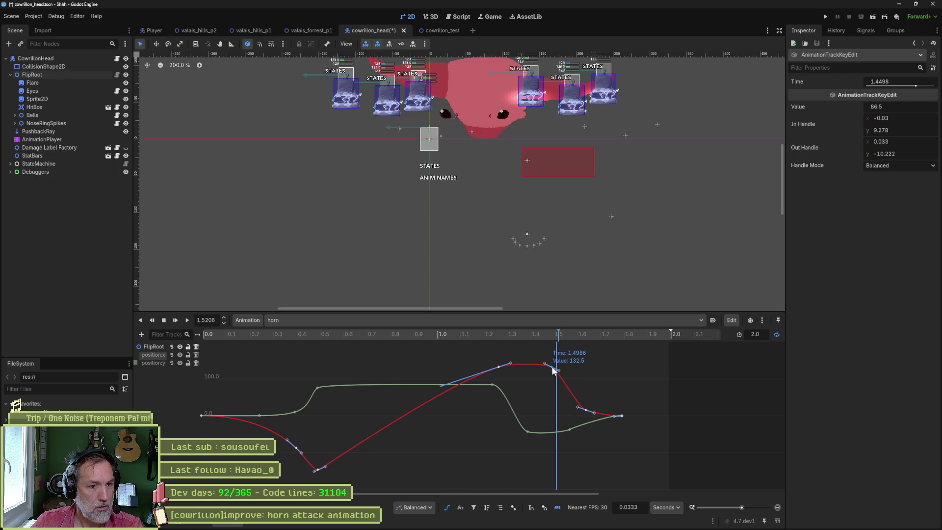
left_click_drag(553, 371, 552, 372)
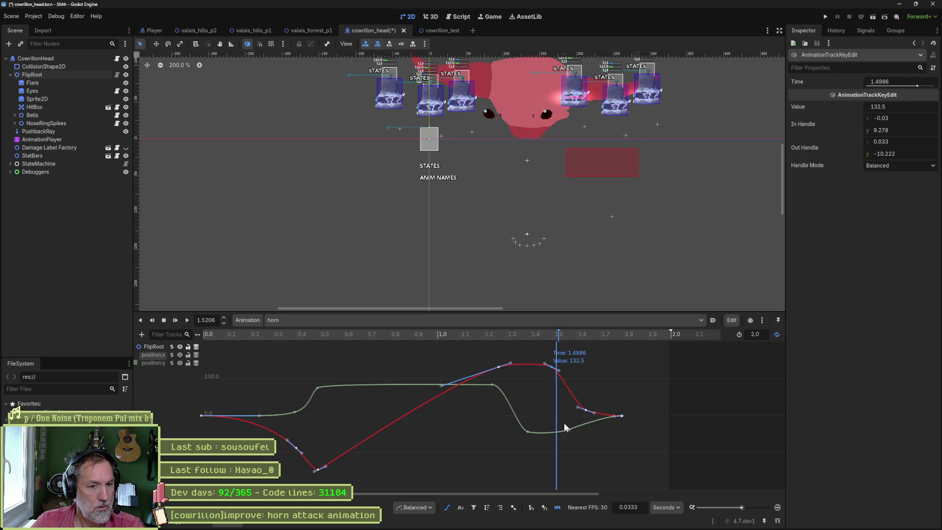
mouse_move(544, 334)
left_mouse_down()
mouse_move(510, 333)
mouse_move(566, 337)
mouse_move(475, 336)
mouse_move(517, 340)
left_mouse_up()
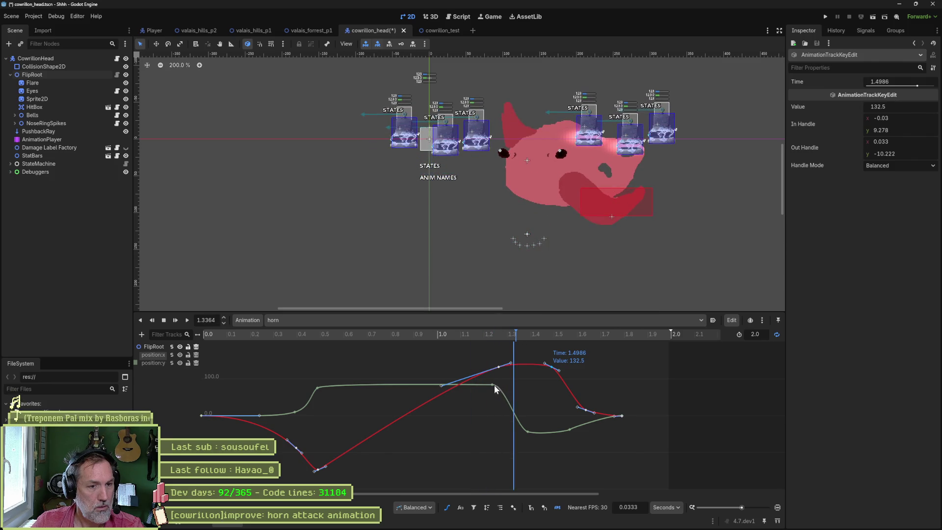
Move the position:y key later to 1.301 and make the dip shallower.
left_click_drag(492, 385, 506, 384)
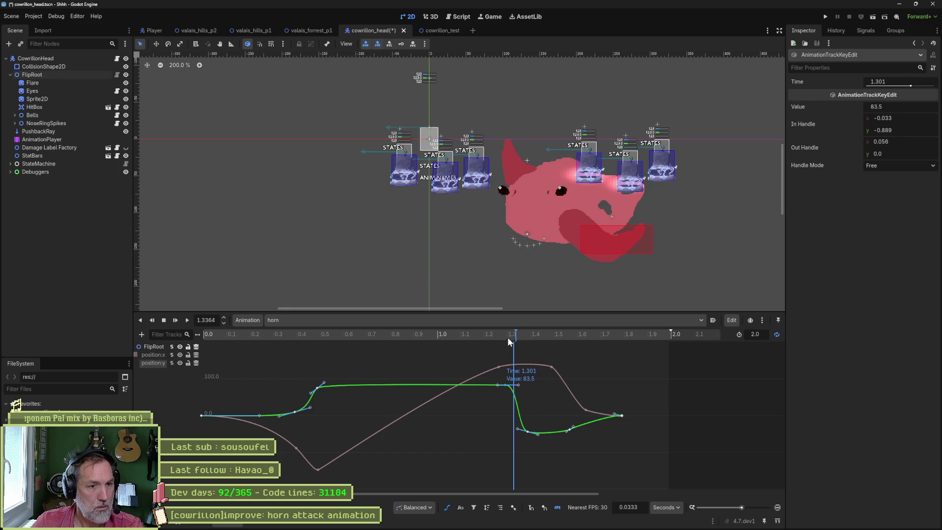
mouse_move(509, 339)
left_mouse_down()
mouse_move(484, 336)
mouse_move(535, 338)
left_mouse_up()
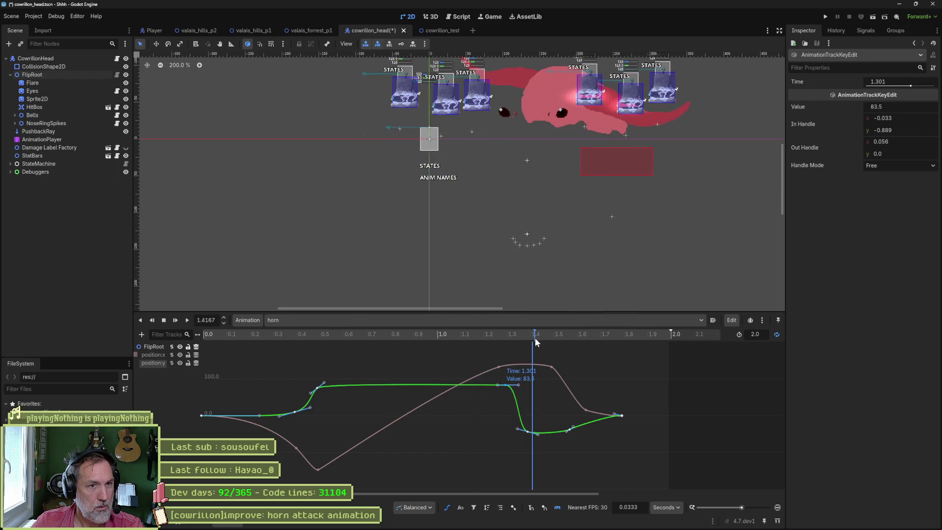
left_click_drag(529, 434, 537, 422)
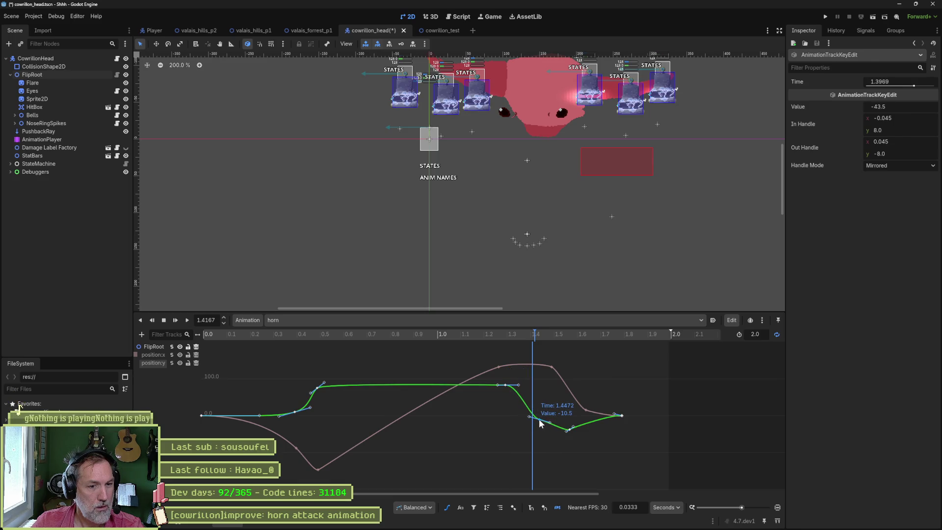
mouse_move(515, 337)
left_mouse_down()
mouse_move(466, 330)
mouse_move(565, 337)
left_mouse_up()
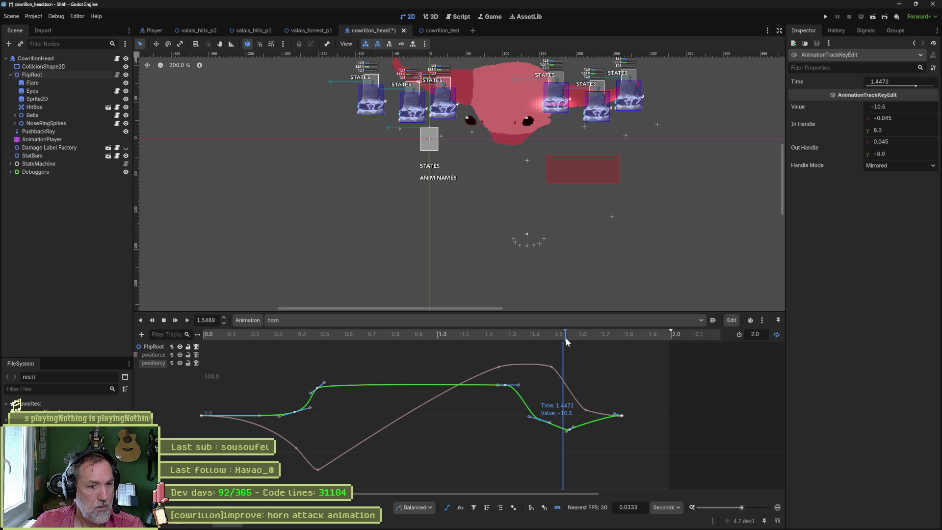
Delete the extra position:y key near 1.45 and give the dip key balanced flat handles.
right_click(537, 419)
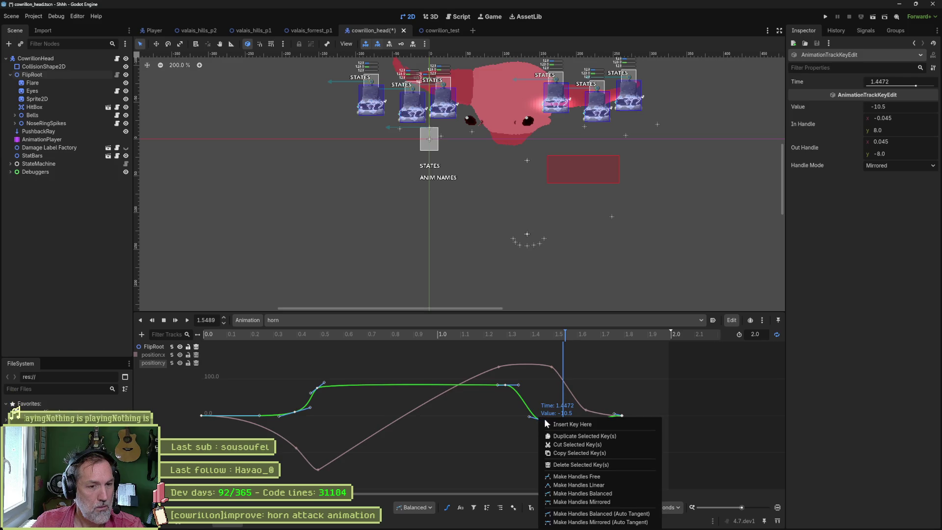
left_click(564, 463)
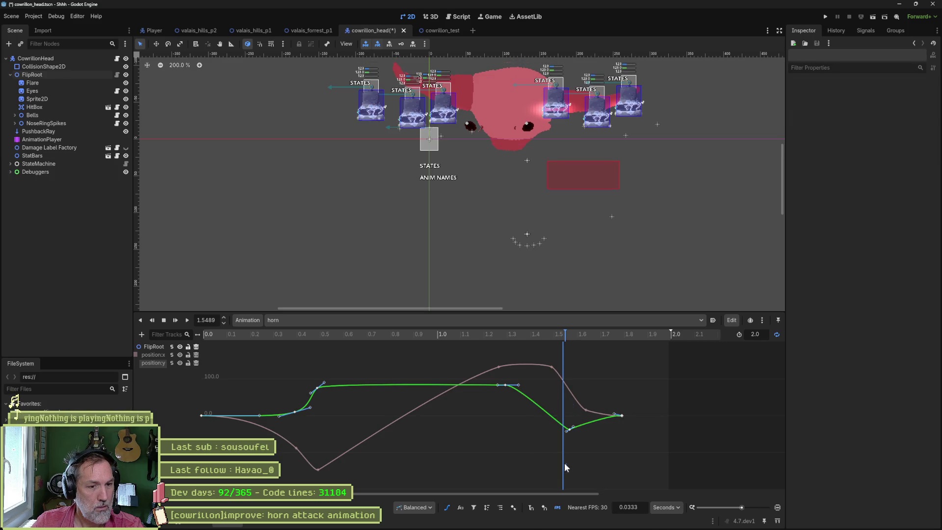
left_click(564, 429)
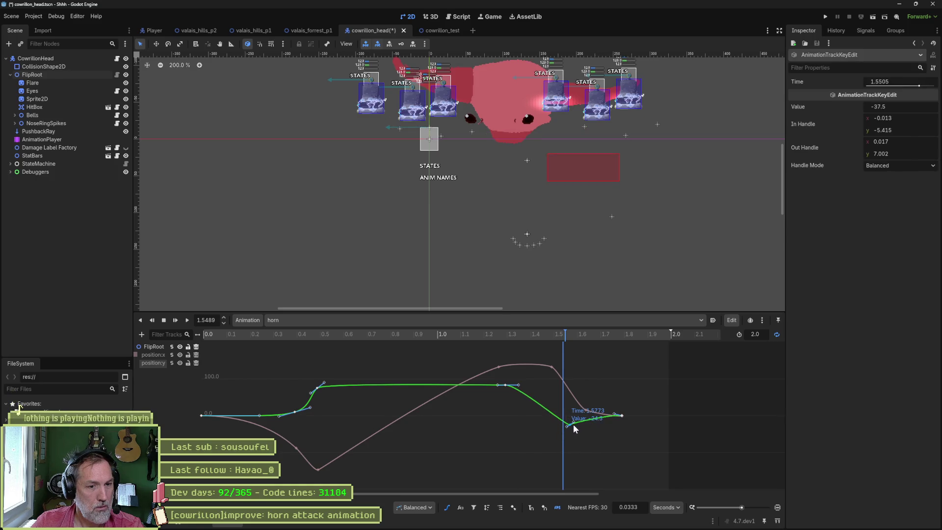
left_click_drag(572, 425, 558, 427)
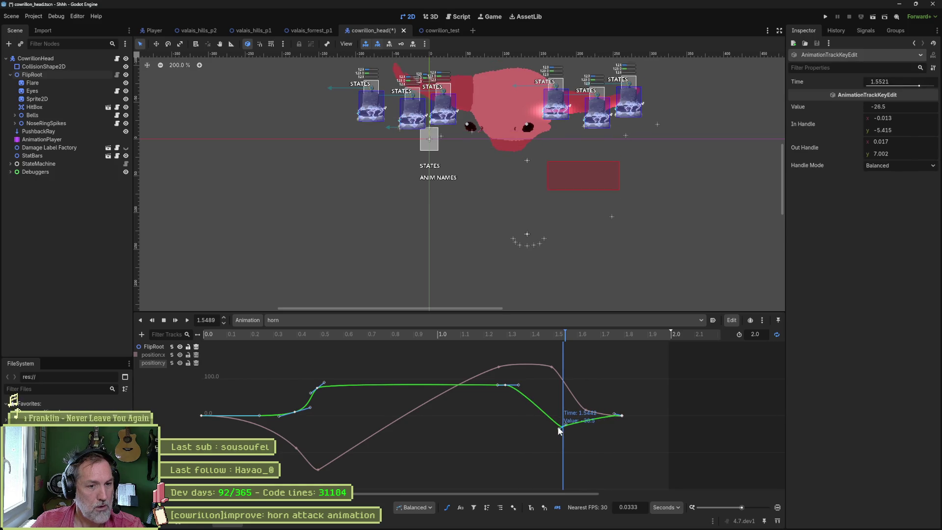
right_click(563, 428)
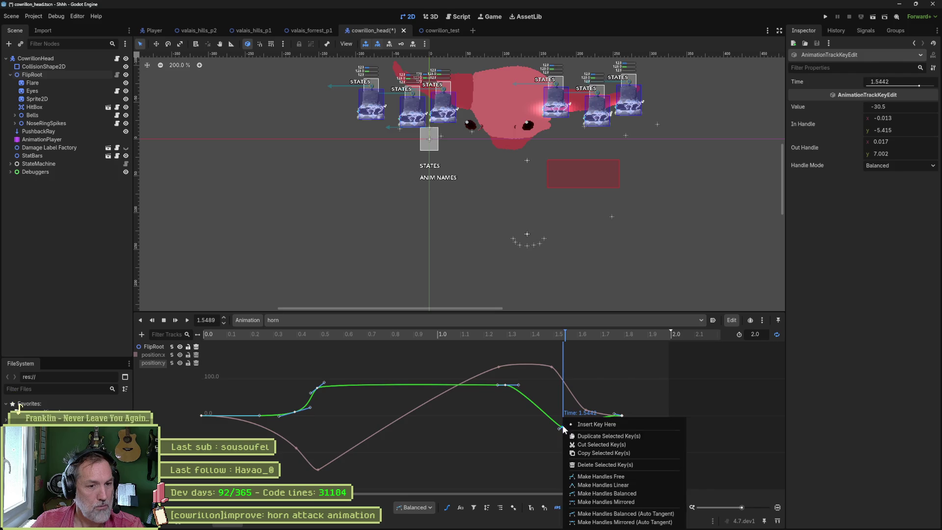
left_click(620, 496)
mouse_move(545, 334)
left_mouse_down()
mouse_move(484, 329)
mouse_move(578, 332)
mouse_move(488, 332)
mouse_move(525, 335)
left_mouse_up()
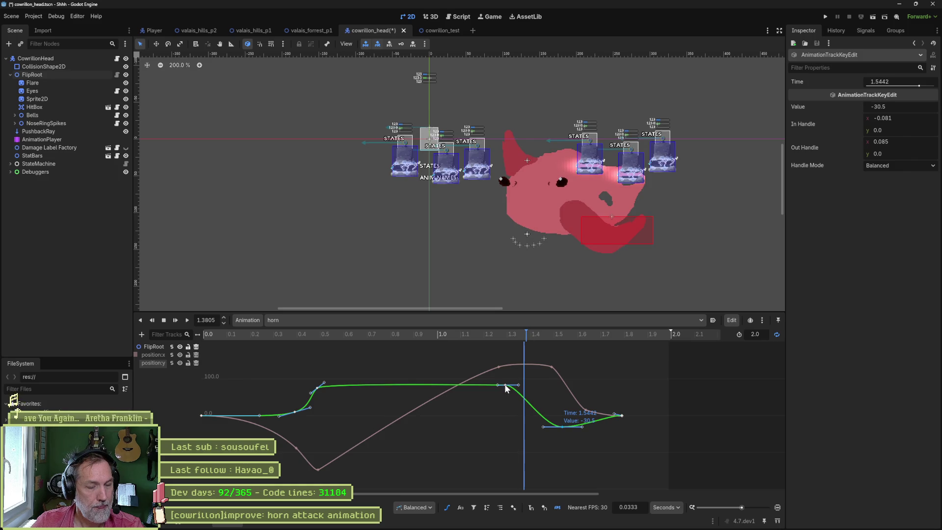
Retime keys: y plateau to 1.3782, y dip to 1.6308, x landing to 1.7086, then save.
left_click_drag(504, 383, 523, 386)
mouse_move(524, 332)
left_mouse_down()
mouse_move(498, 331)
mouse_move(568, 340)
left_mouse_up()
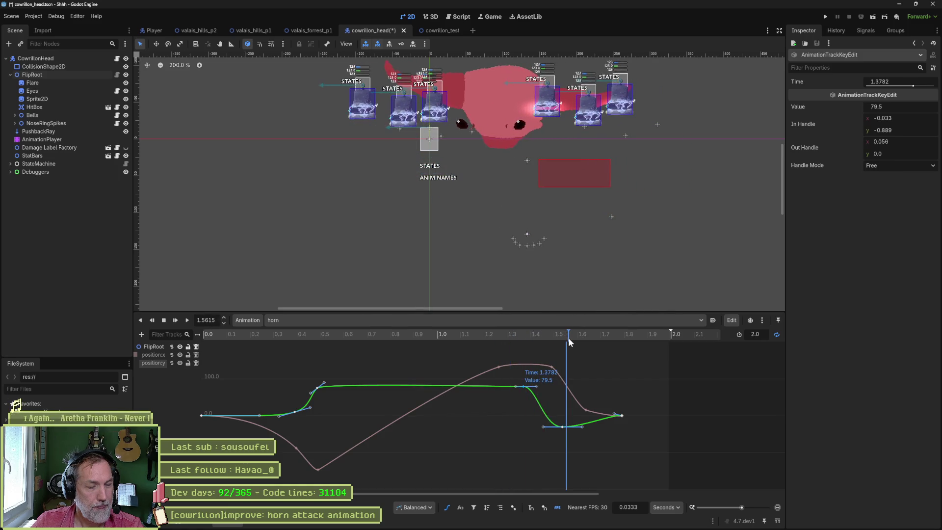
left_click_drag(563, 426, 581, 425)
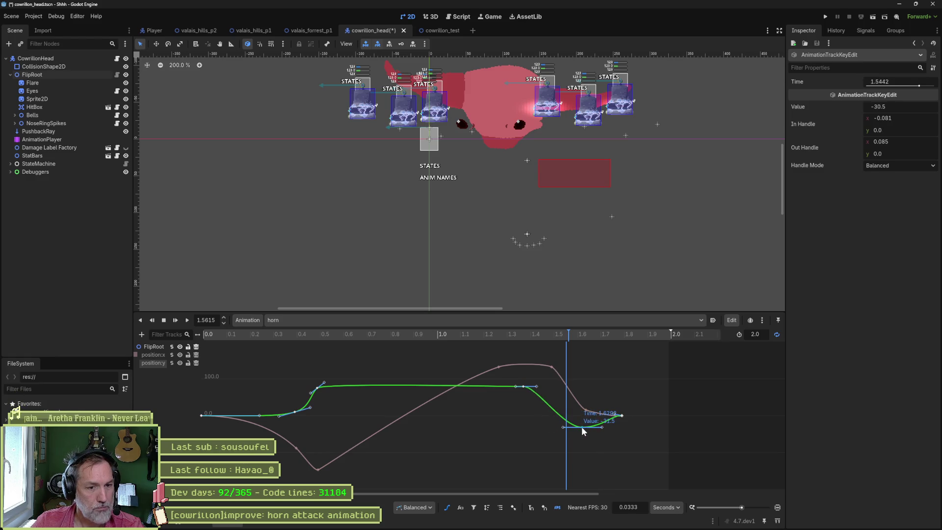
mouse_move(559, 333)
left_mouse_down()
mouse_move(498, 334)
mouse_move(569, 334)
left_mouse_up()
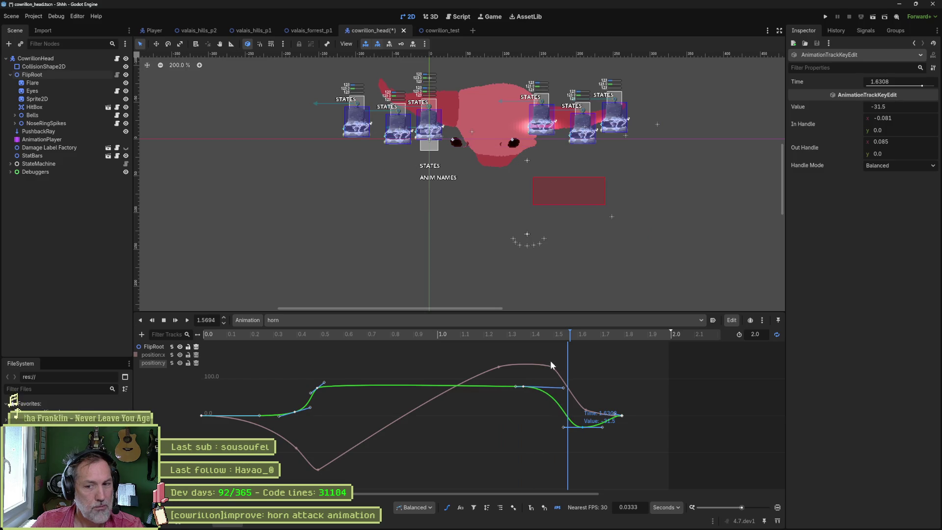
mouse_move(538, 332)
left_mouse_down()
mouse_move(509, 334)
mouse_move(583, 339)
mouse_move(466, 331)
mouse_move(575, 342)
mouse_move(557, 368)
mouse_move(574, 368)
left_mouse_up()
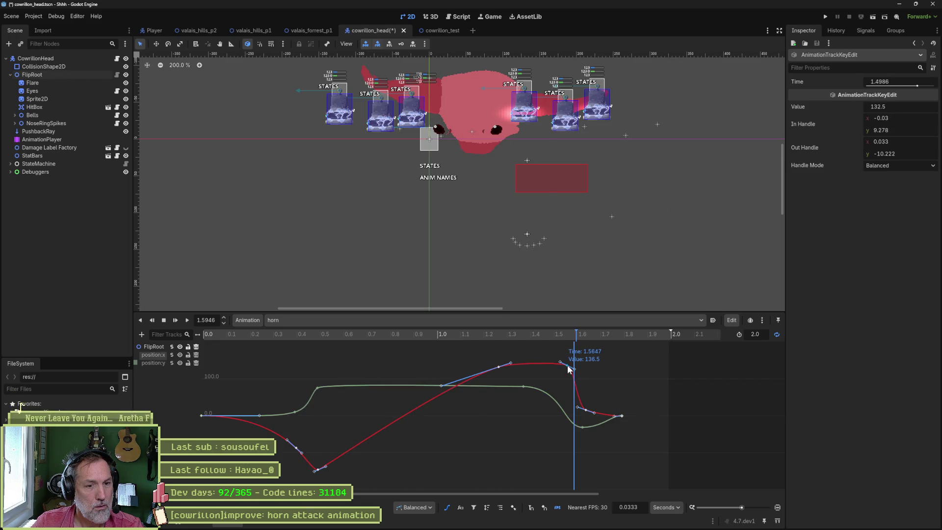
left_click_drag(587, 414, 601, 411)
mouse_move(569, 334)
left_mouse_down()
mouse_move(480, 335)
mouse_move(640, 353)
left_mouse_up()
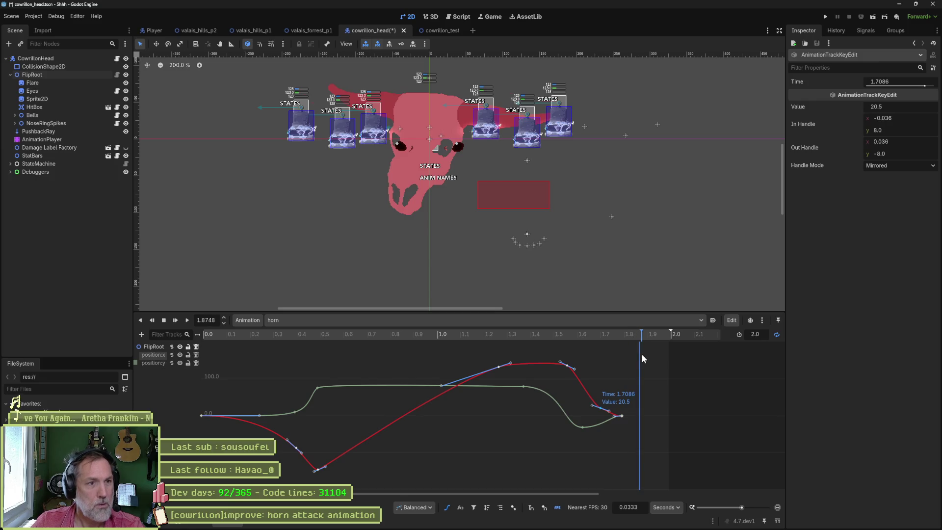
key("ctrl+s")
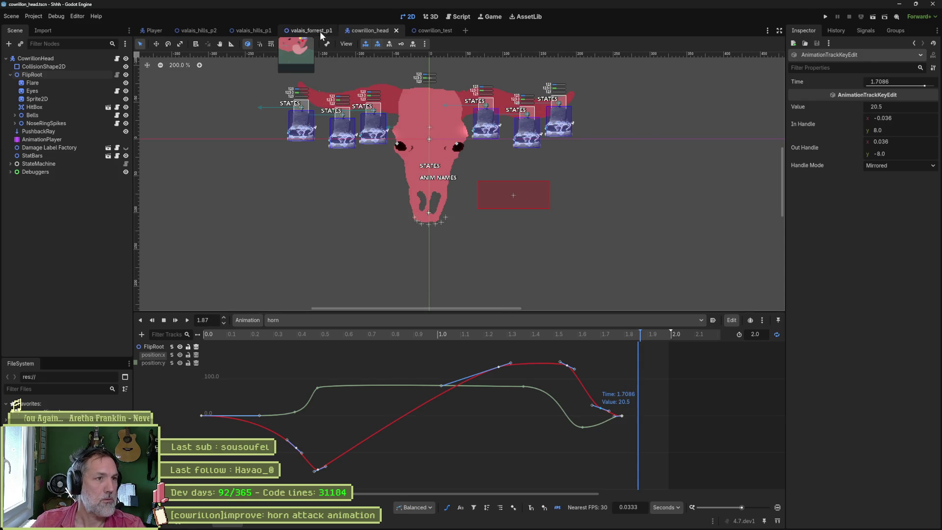
Play and stop the horn attack, then select the position:y track for editing.
left_click(184, 321)
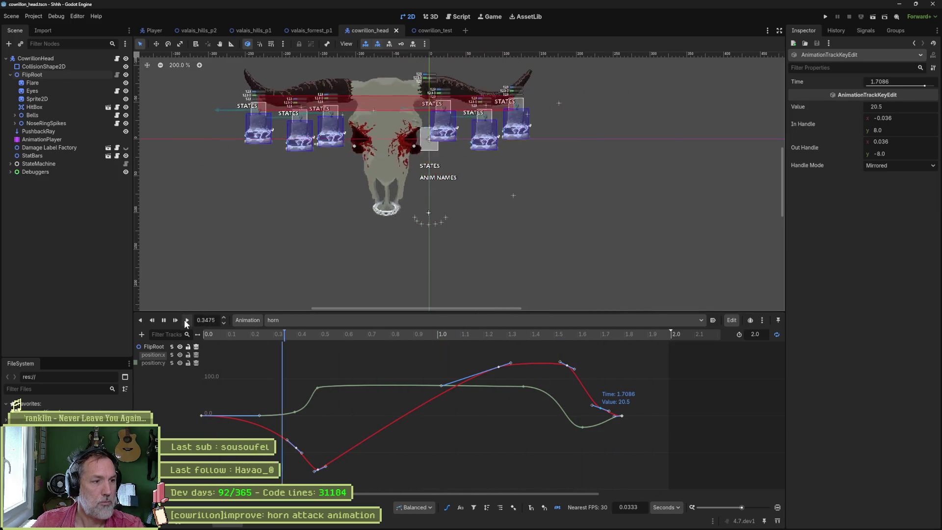
left_click(165, 322)
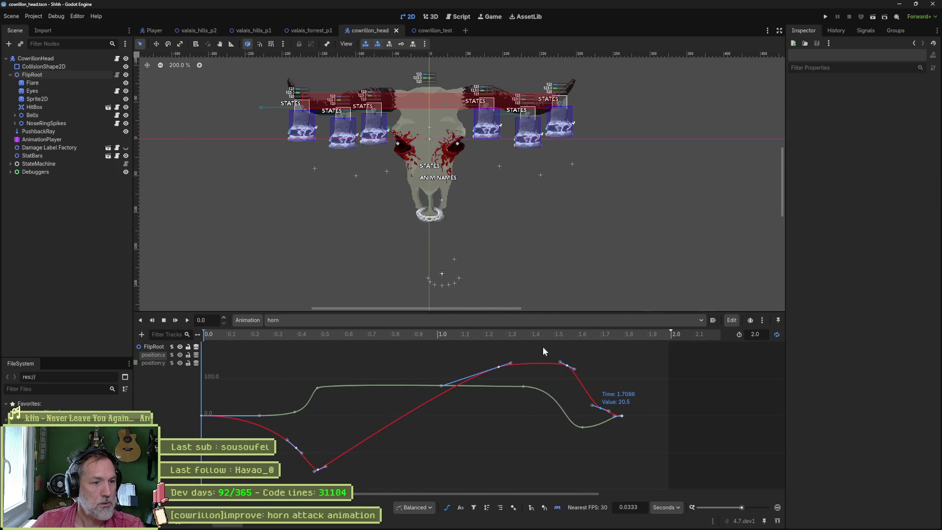
left_click(151, 363)
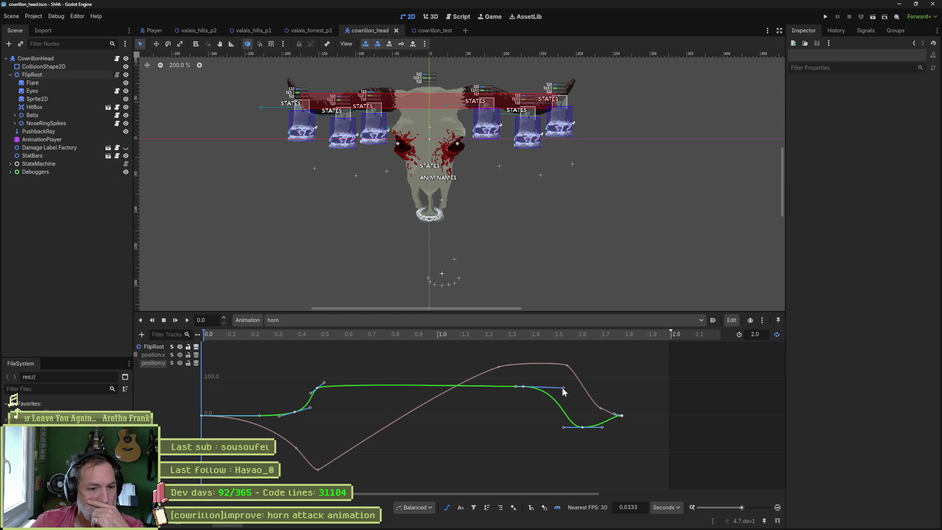
Balance and nudge the position:y plateau key, raise the 1.6308 dip key, then play the animation.
left_click_drag(561, 387, 544, 390)
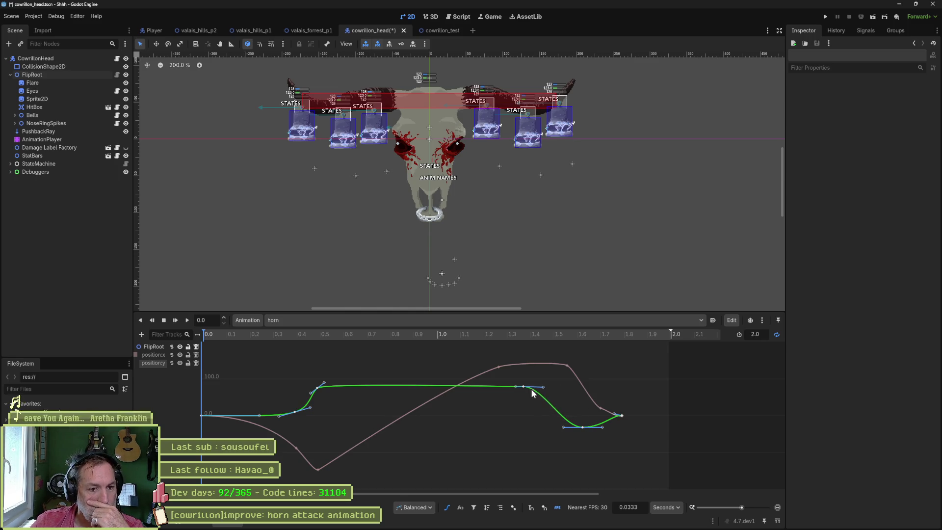
right_click(522, 386)
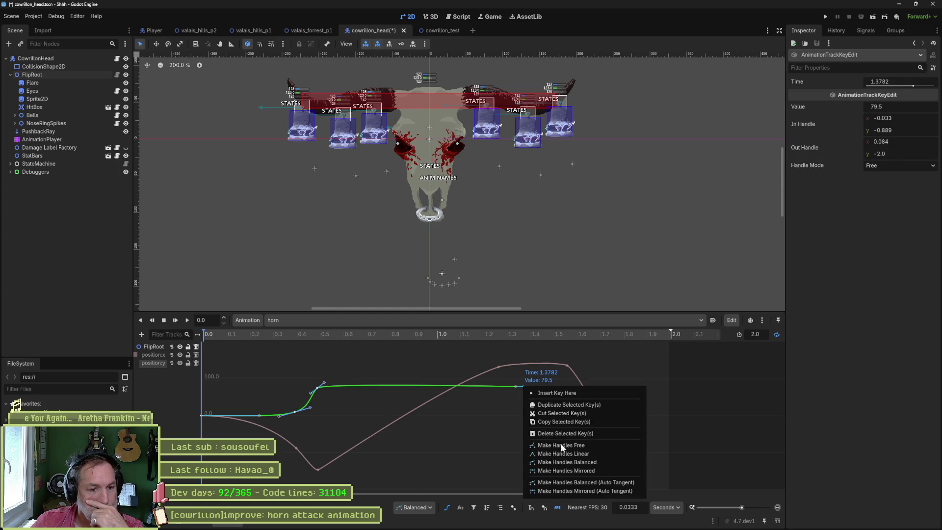
left_click(572, 461)
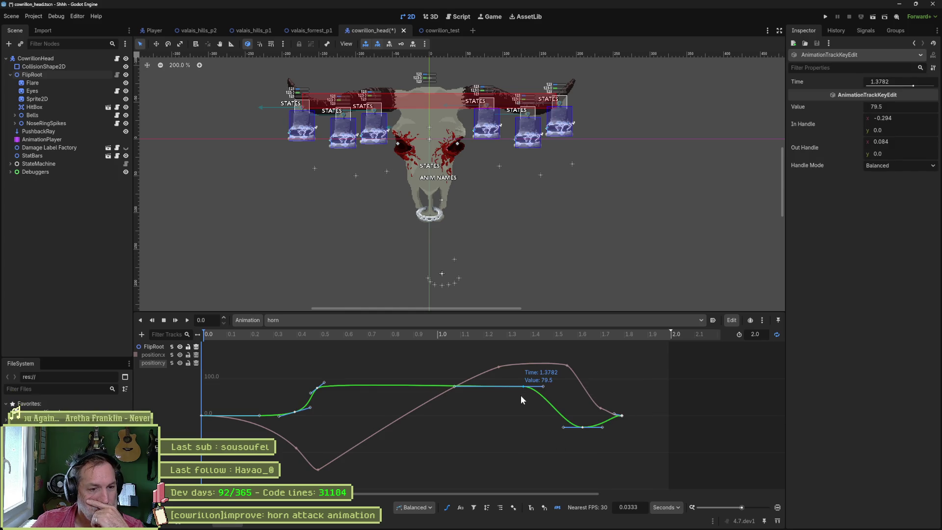
left_click_drag(525, 387, 517, 385)
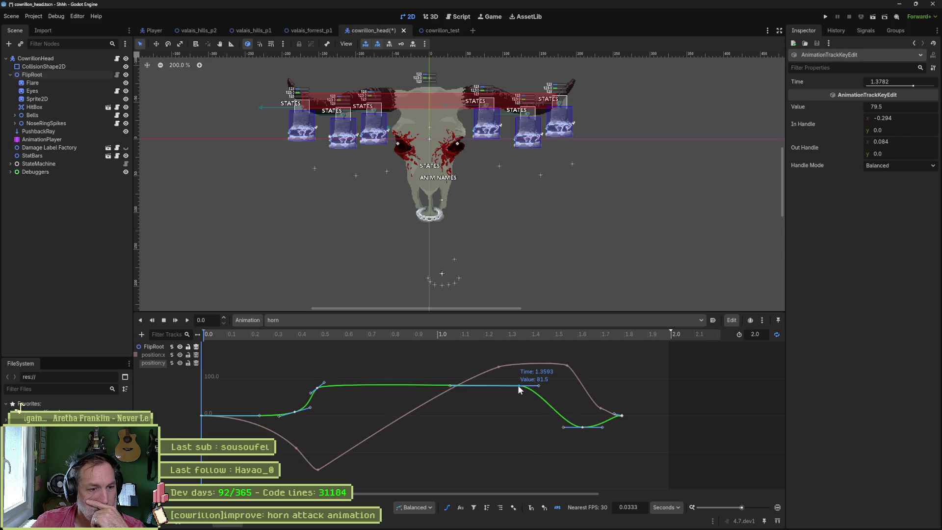
left_click_drag(577, 427, 582, 420)
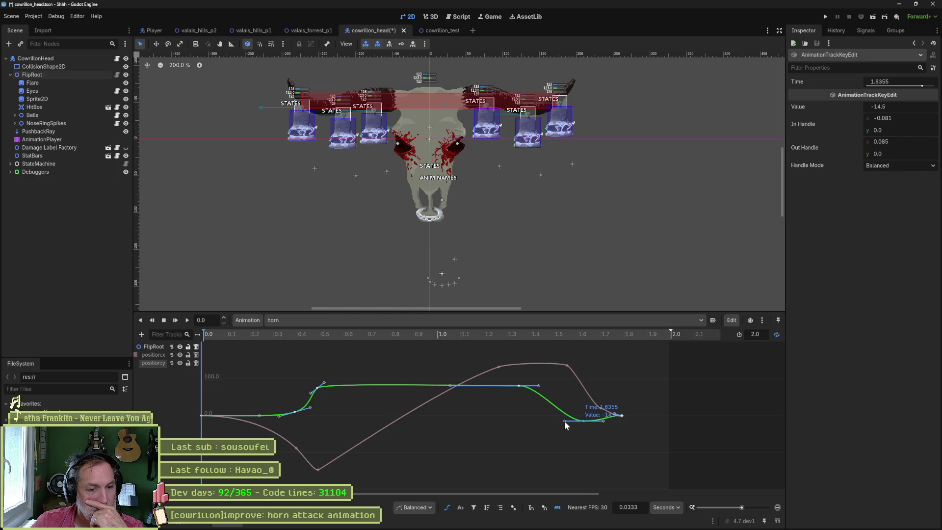
left_click(187, 320)
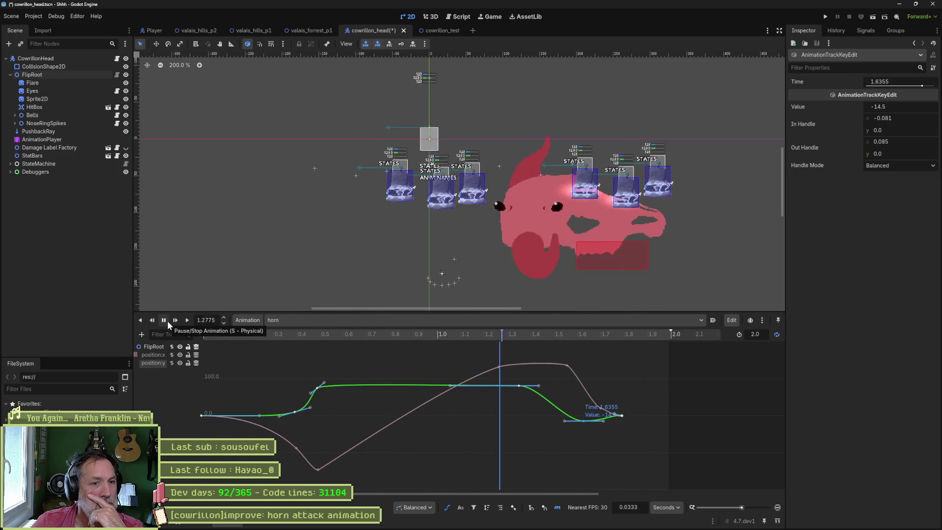
left_click(168, 322)
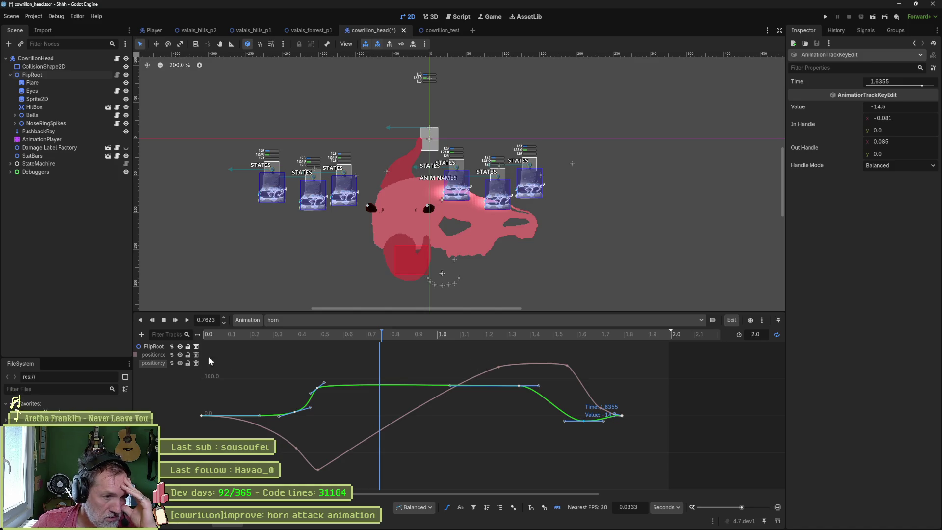
left_click(146, 354)
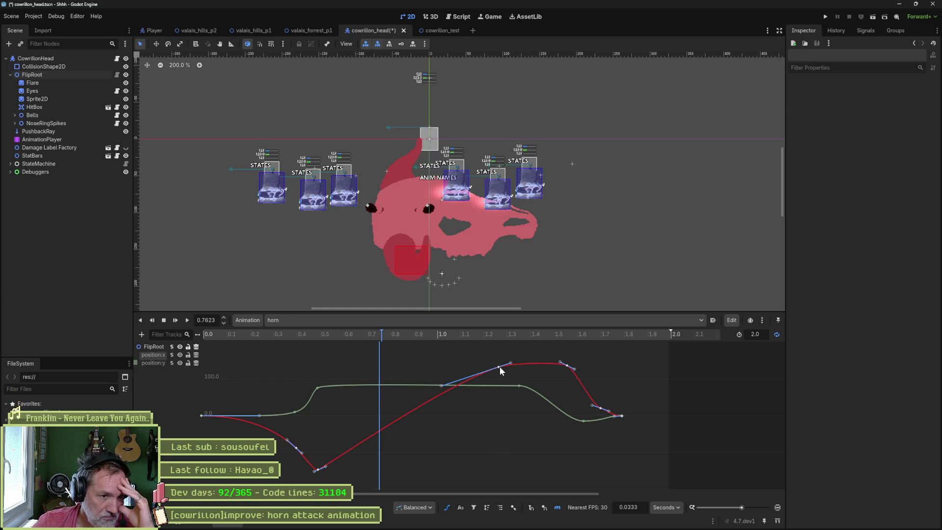
mouse_move(485, 333)
left_mouse_down()
mouse_move(425, 331)
mouse_move(546, 337)
mouse_move(506, 337)
mouse_move(499, 367)
mouse_move(517, 368)
mouse_move(374, 333)
mouse_move(587, 337)
left_mouse_up()
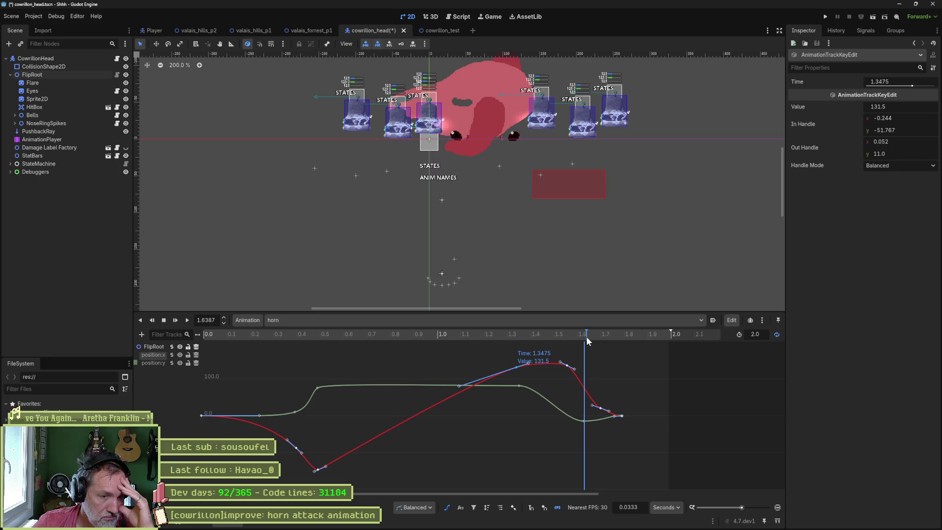
left_click(188, 320)
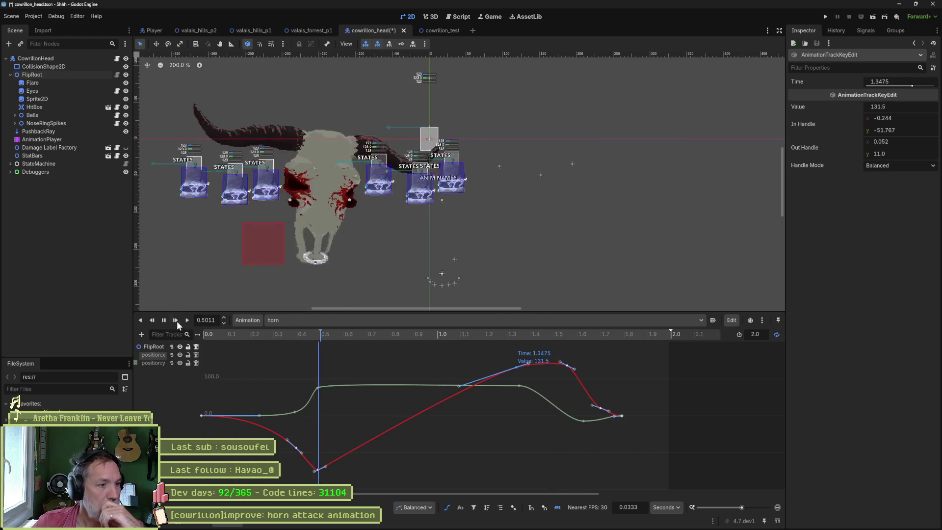
left_click(163, 319)
mouse_move(207, 333)
left_mouse_down()
mouse_move(356, 335)
mouse_move(207, 336)
mouse_move(321, 334)
left_mouse_up()
left_click(154, 363)
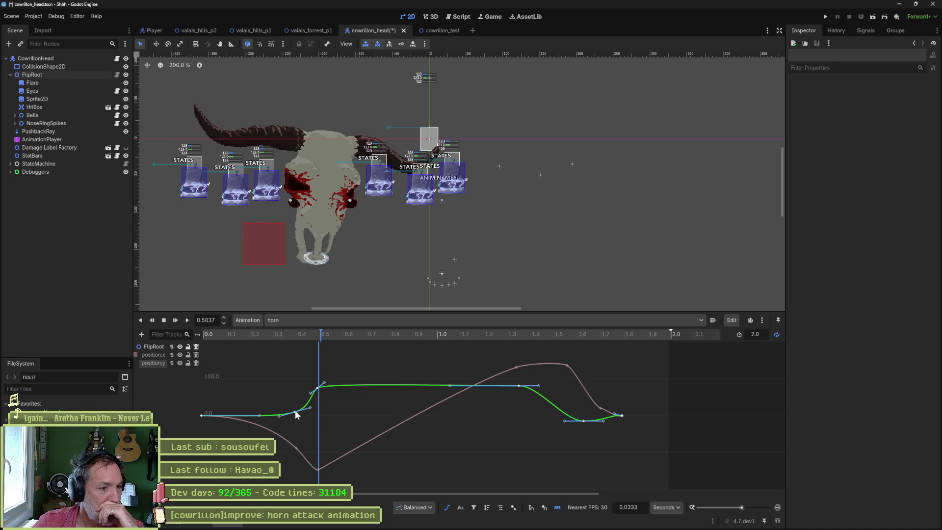
Move the position:y key near 0.4 s later and give it balanced, then mirrored, lengthened handles.
mouse_move(295, 410)
left_mouse_down()
mouse_move(313, 413)
mouse_move(316, 395)
mouse_move(335, 388)
left_mouse_up()
right_click(336, 387)
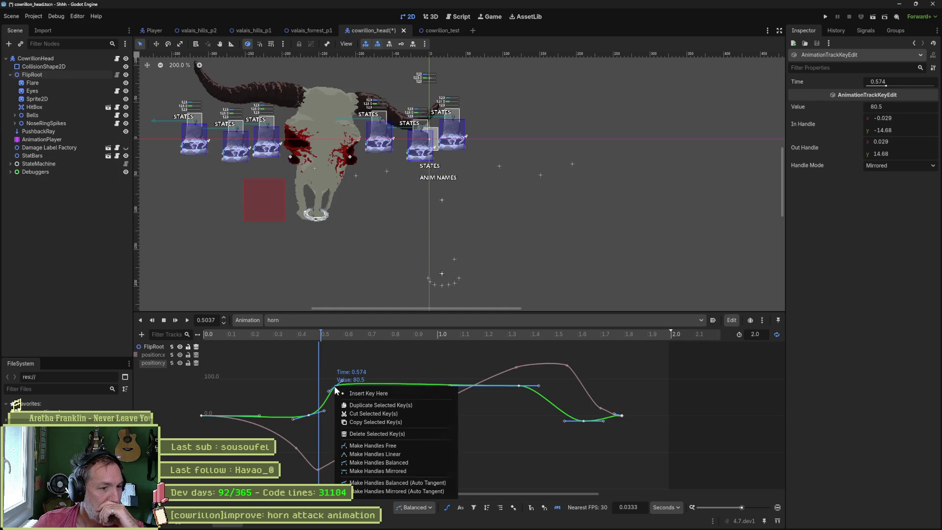
left_click(380, 462)
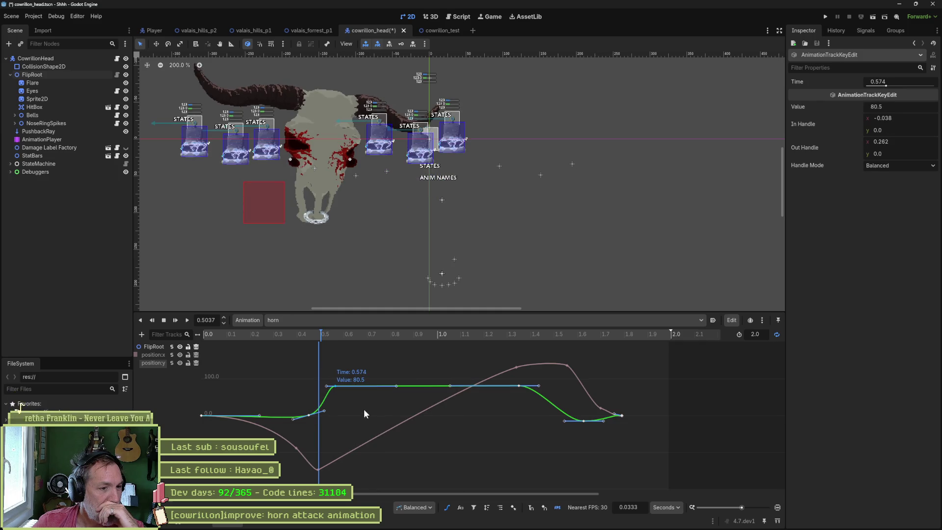
right_click(337, 388)
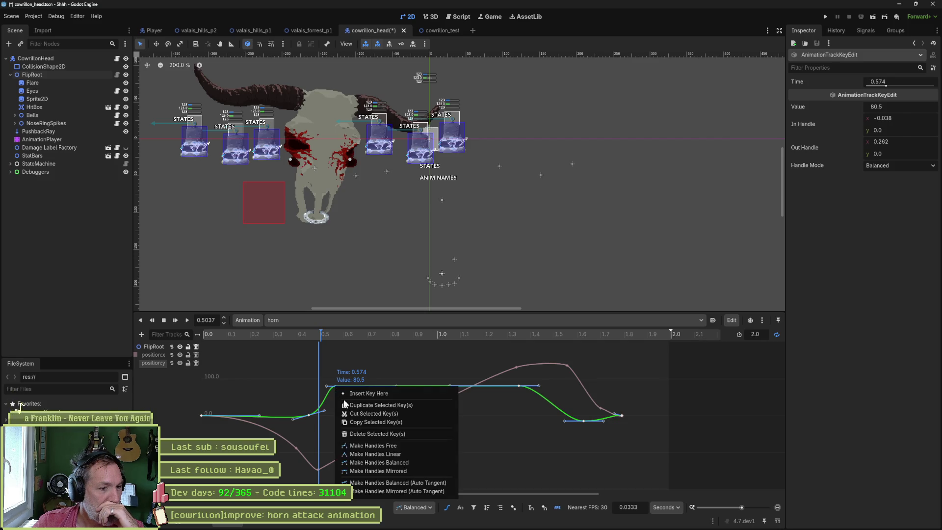
left_click(380, 470)
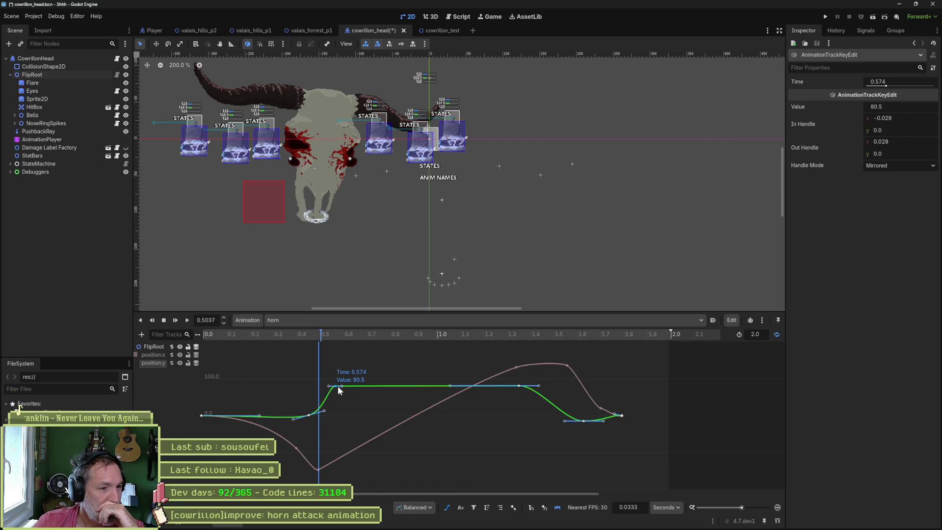
mouse_move(342, 384)
left_mouse_down()
mouse_move(350, 378)
mouse_move(339, 387)
left_mouse_up()
Shift the upper key to 0.5882 s at 77.5 and raise the lower rise key to 8.5.
mouse_move(295, 331)
left_mouse_down()
mouse_move(256, 331)
mouse_move(352, 339)
mouse_move(338, 340)
left_mouse_up()
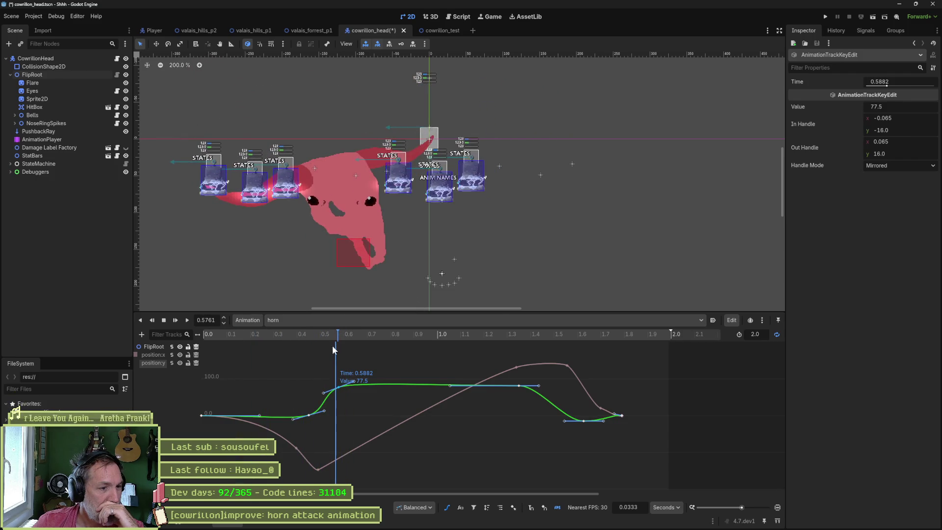
mouse_move(347, 422)
left_mouse_down()
mouse_move(342, 400)
mouse_move(351, 396)
left_mouse_up()
mouse_move(327, 332)
left_mouse_down()
mouse_move(272, 331)
mouse_move(357, 337)
mouse_move(241, 331)
mouse_move(362, 342)
mouse_move(323, 341)
left_mouse_up()
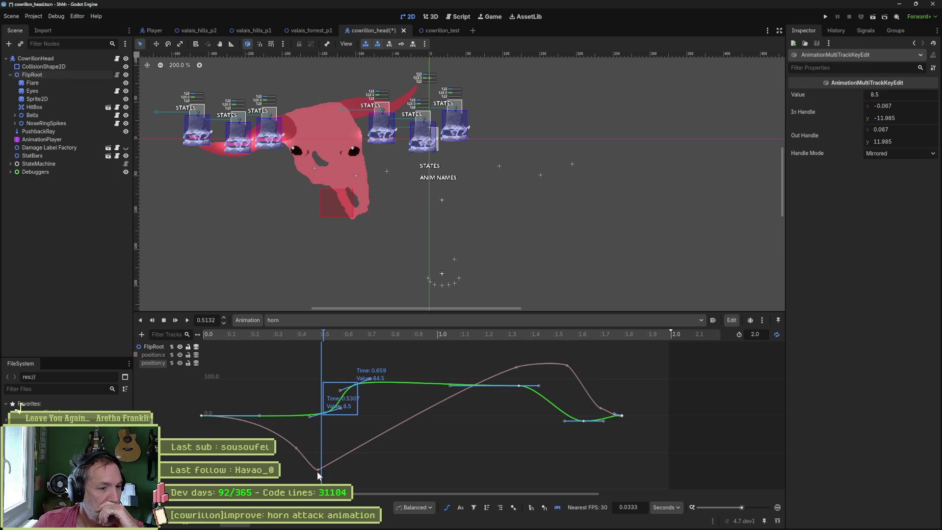
Flatten the handles of the position:x curve's lowest key and nudge it toward 0.5252 s.
left_click(296, 447)
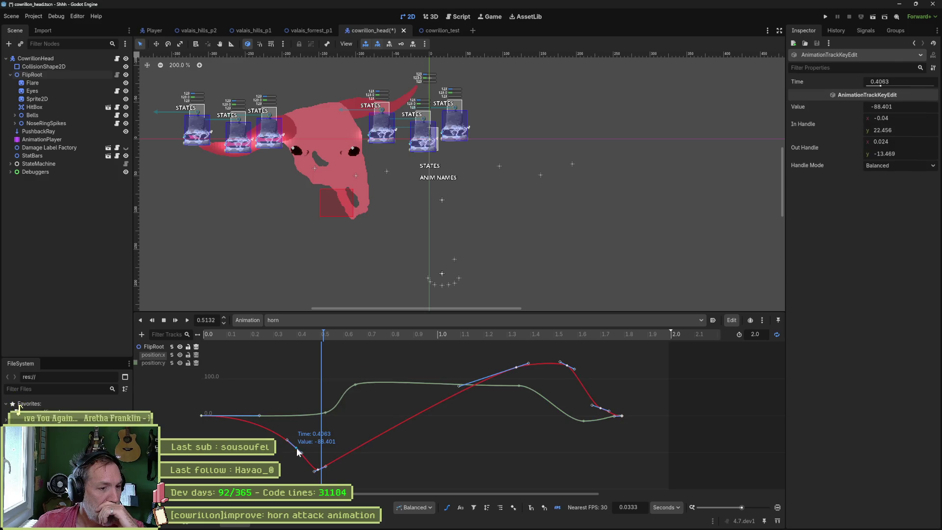
right_click(316, 468)
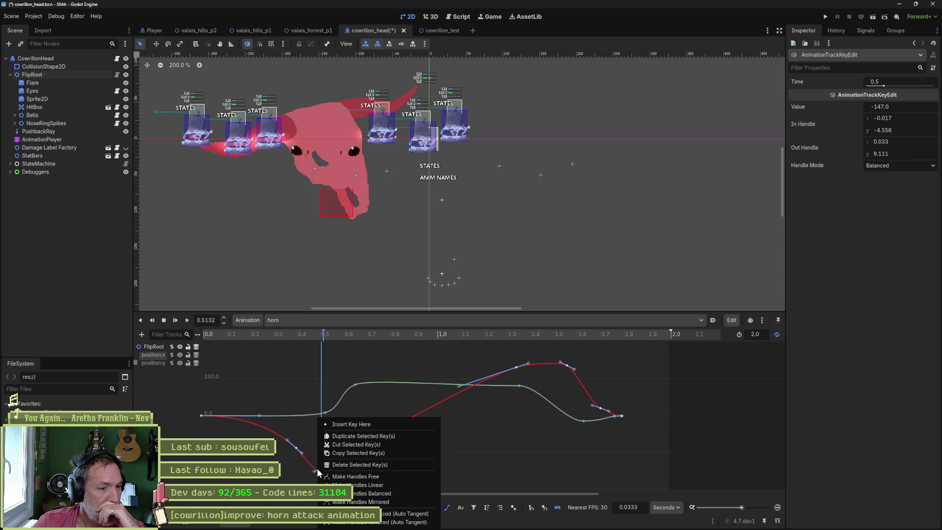
left_click(353, 497)
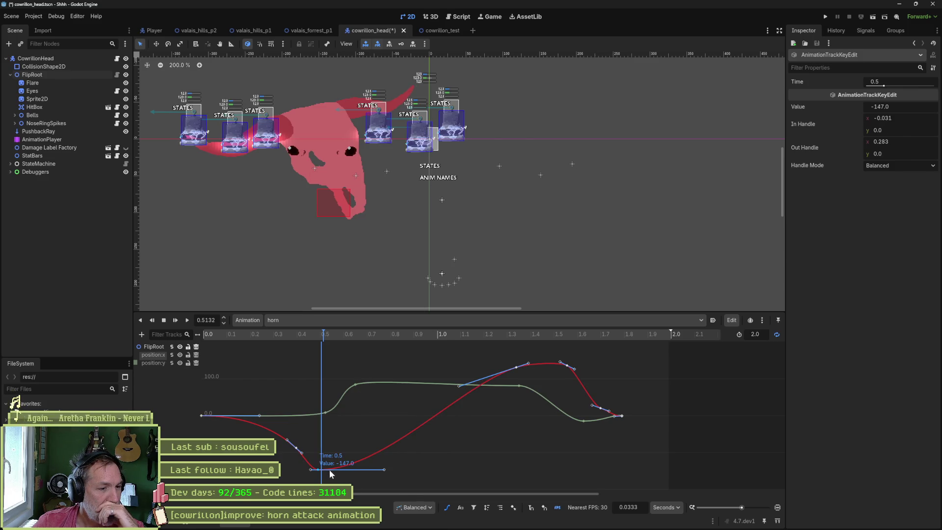
left_click_drag(318, 468, 322, 466)
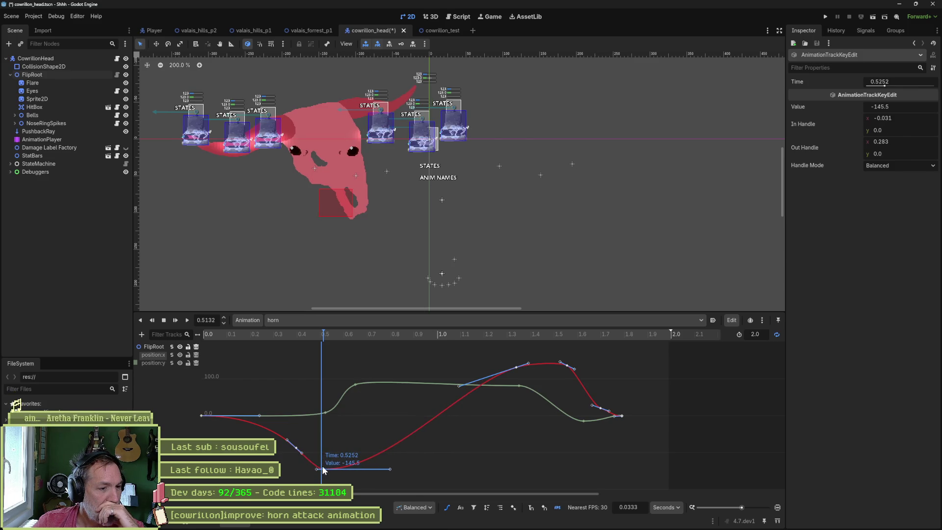
Check the keys at 0.4063 s and 0.3575 s, scrub through the dip, and play the animation.
left_click(295, 448)
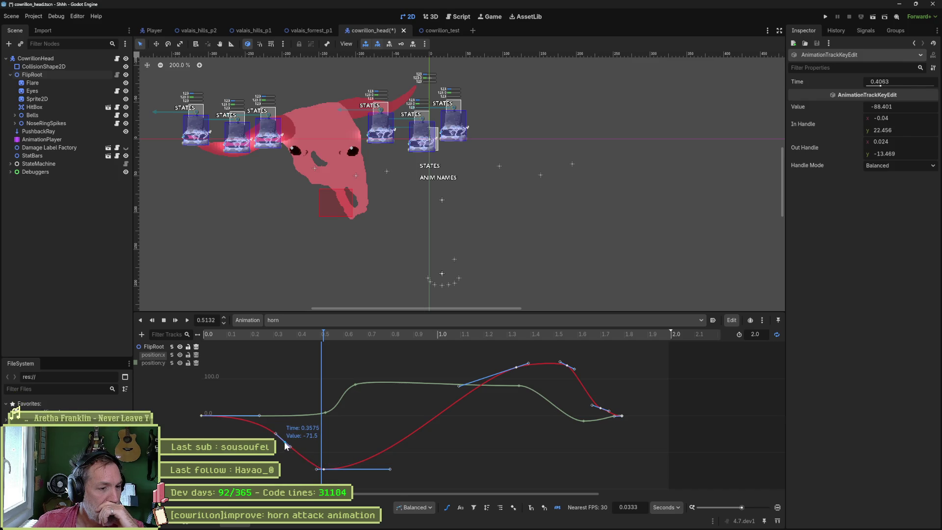
left_click(284, 441)
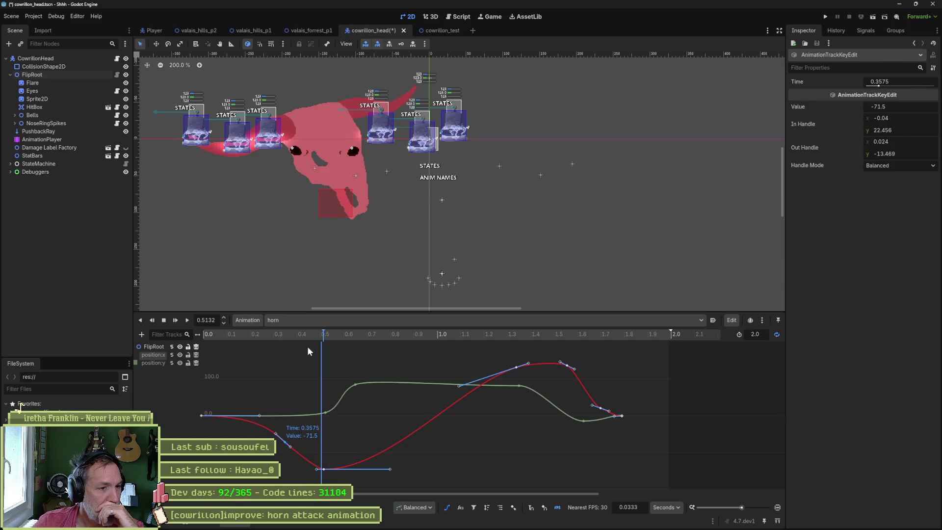
mouse_move(301, 334)
left_mouse_down()
mouse_move(388, 343)
mouse_move(223, 336)
mouse_move(490, 356)
mouse_move(280, 351)
mouse_move(211, 331)
left_mouse_up()
left_click(186, 320)
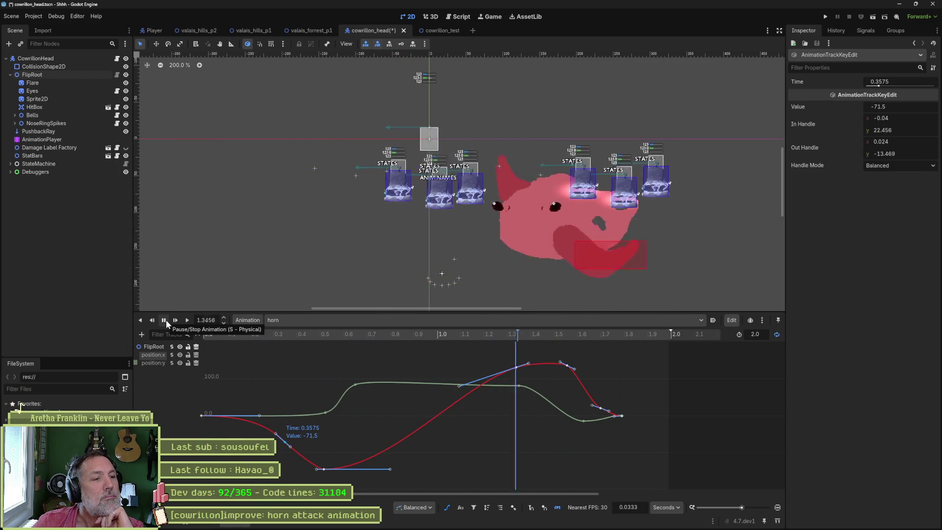
Pause playback, try moving the position:x key before the dip, then undo it back to its original spot.
left_click(166, 319)
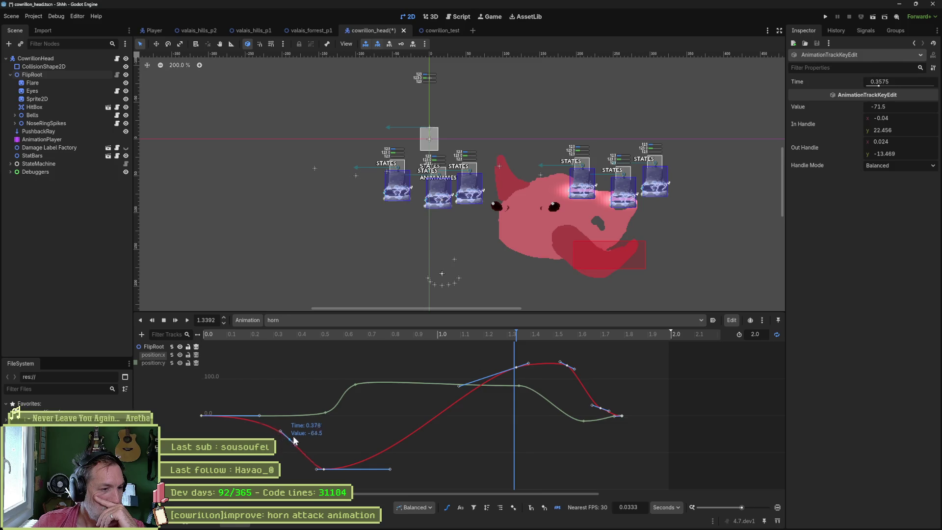
left_click_drag(292, 418, 290, 419)
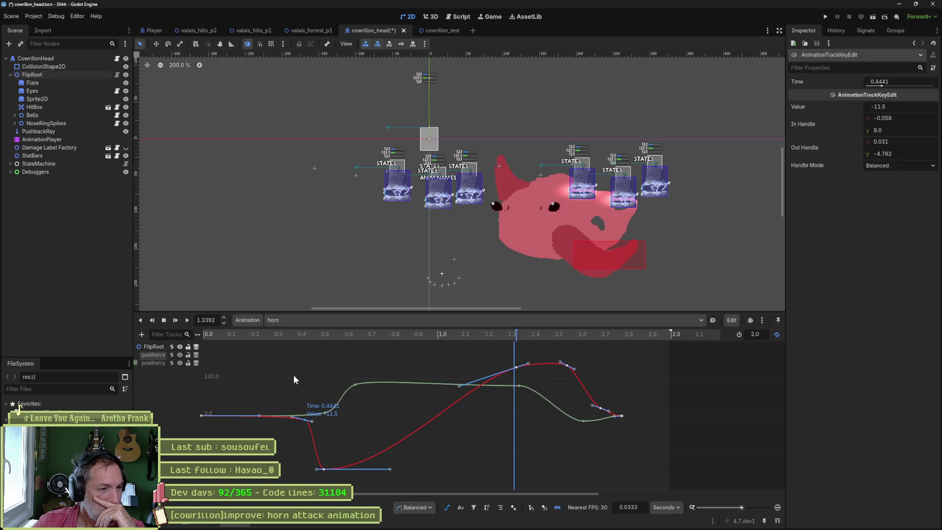
mouse_move(299, 334)
left_mouse_down()
mouse_move(192, 333)
mouse_move(551, 364)
mouse_move(320, 354)
left_mouse_up()
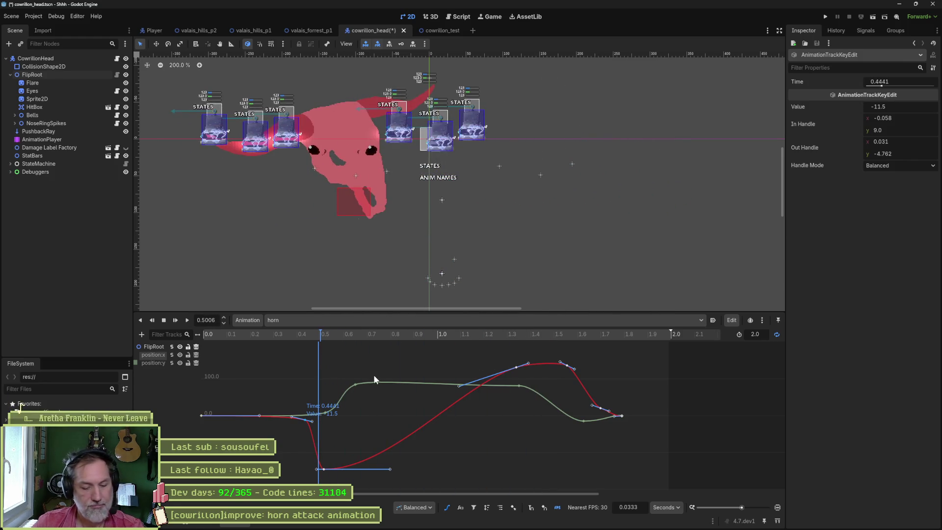
key("ctrl+z")
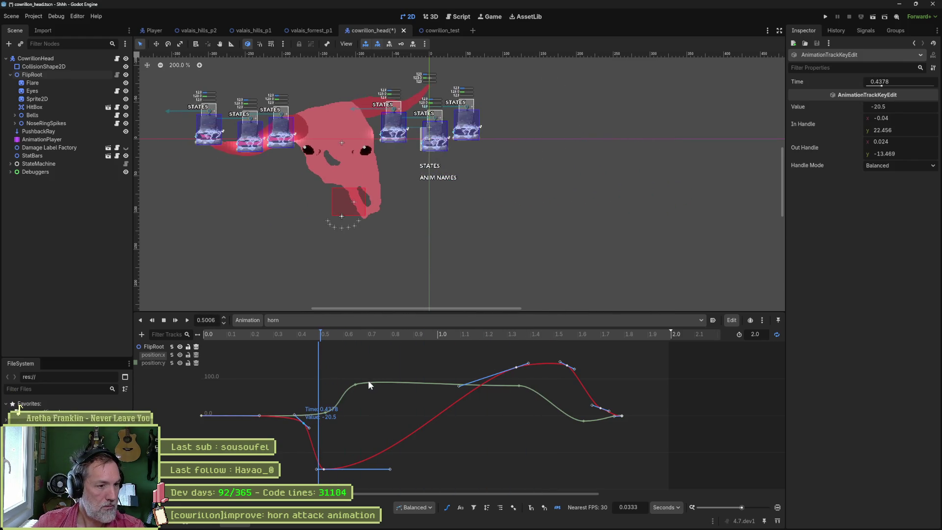
key("ctrl+z")
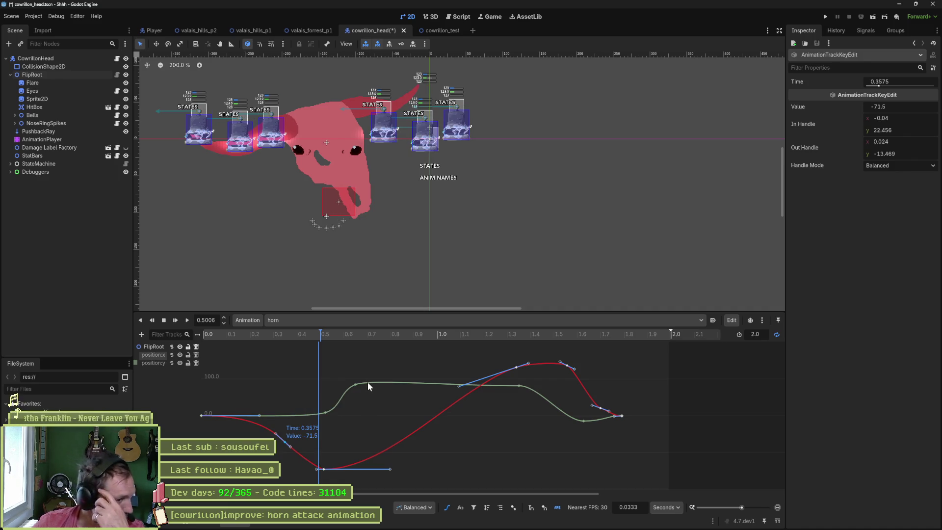
Raise the key before the dip to -44.5, then replay the animation and stop at 0.0.
left_click(287, 435)
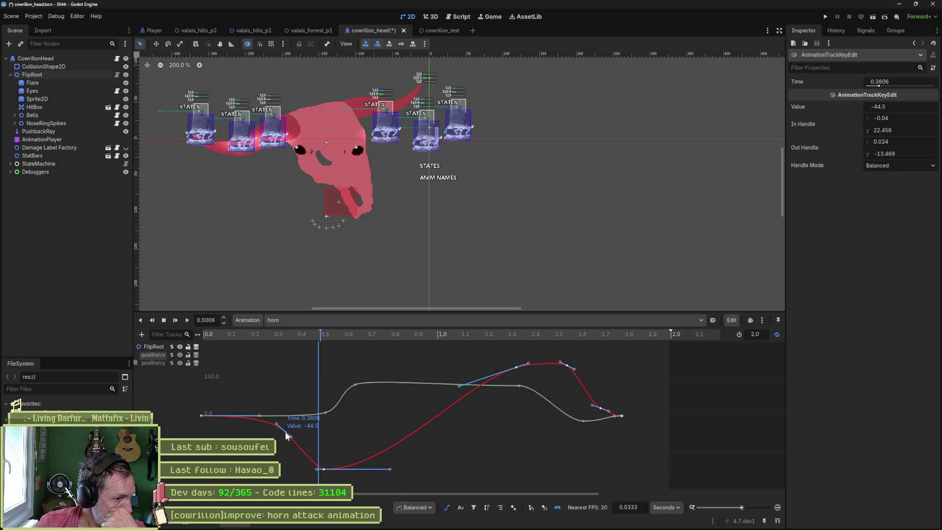
mouse_move(288, 337)
left_mouse_down()
mouse_move(210, 334)
mouse_move(393, 345)
left_mouse_up()
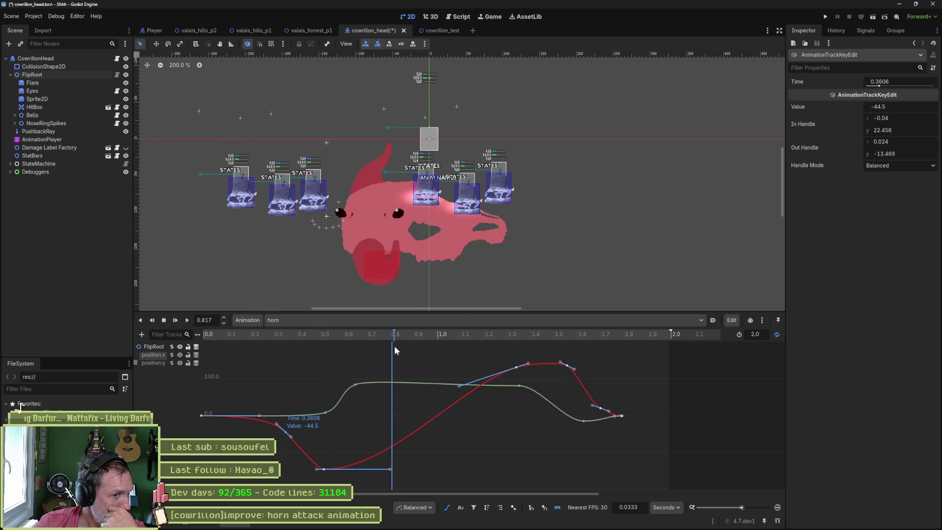
left_click(187, 319)
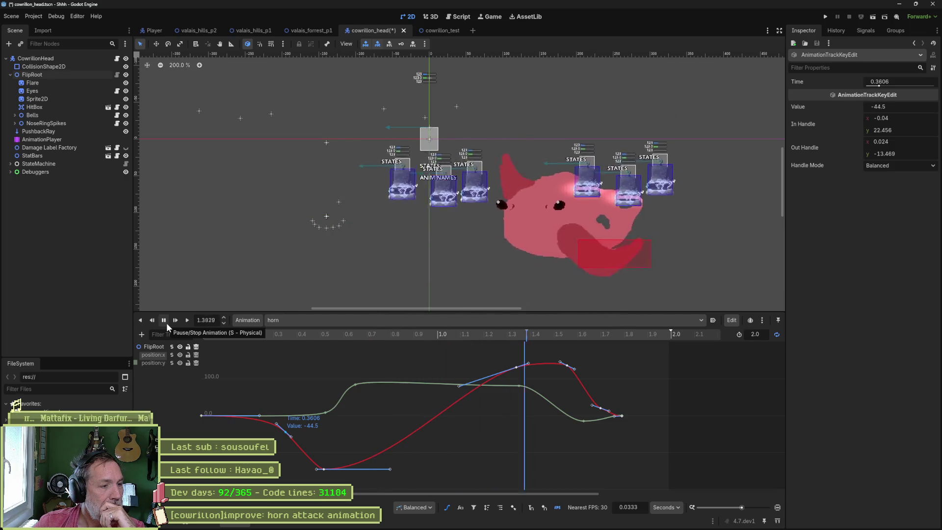
left_click(167, 323)
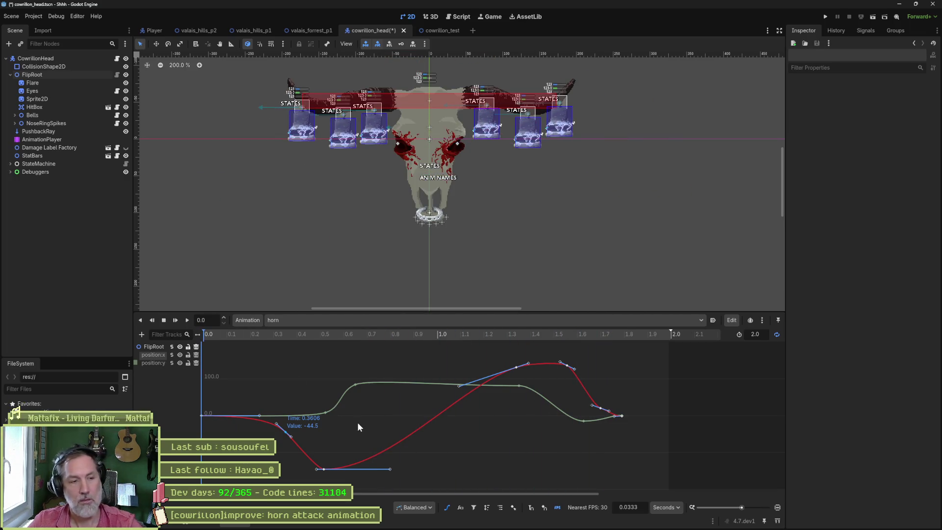
Save the cowrillon_head scene with Ctrl+S.
key("ctrl+s")
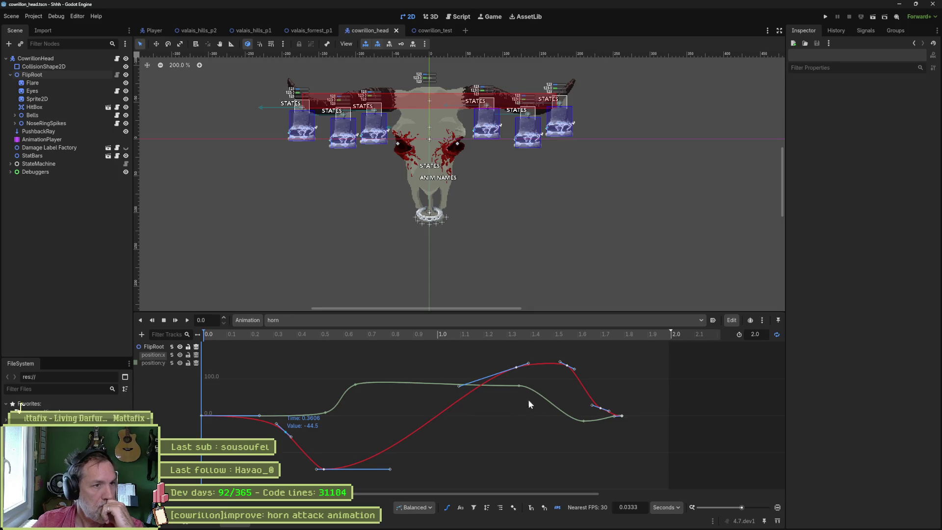
Switch to the cowrillon_test scene to view the boss.
left_click(427, 31)
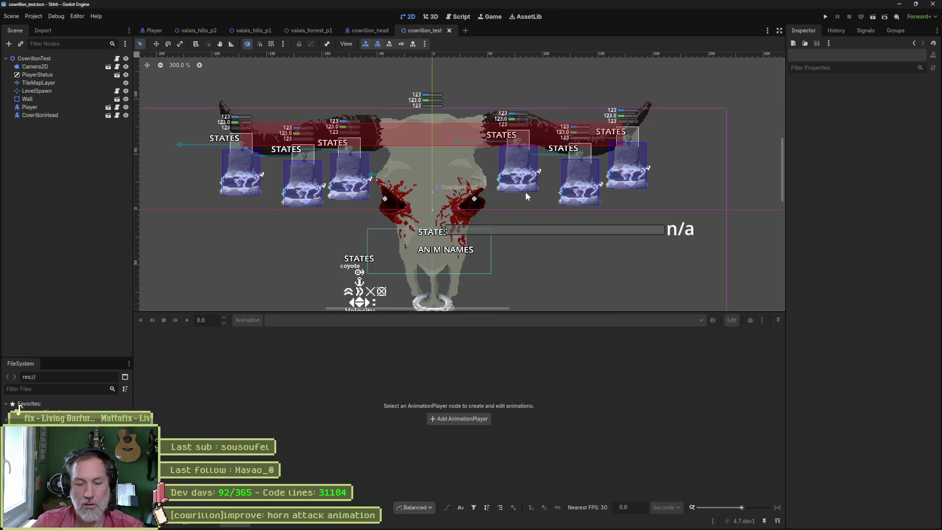
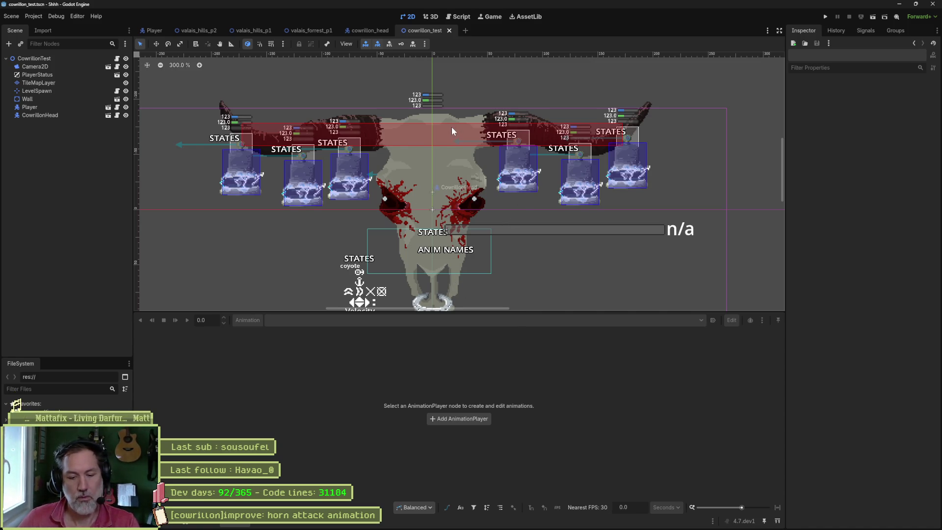
Run the boss test scene, trigger the running CowrillonHead's Horn attack from the Inspector, then stop the game.
key("F6")
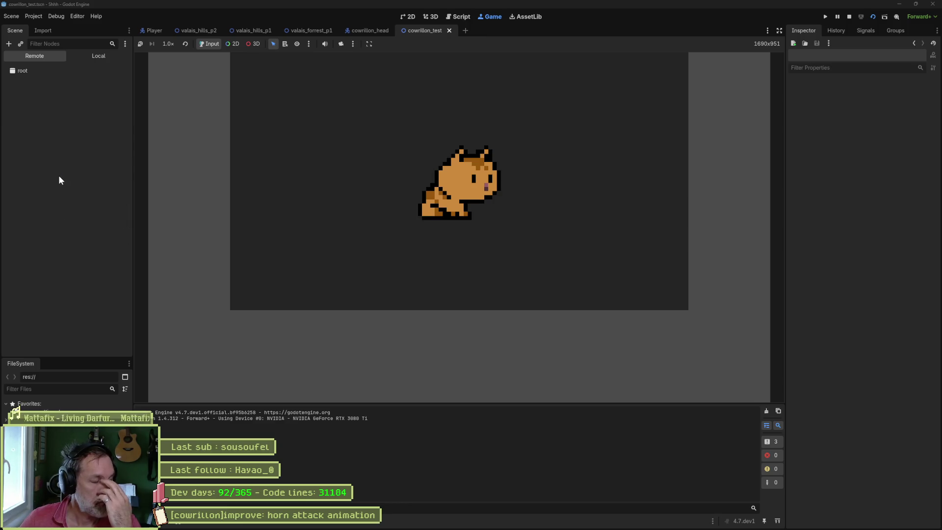
left_click(59, 176)
scroll(868, 490, "down", 10)
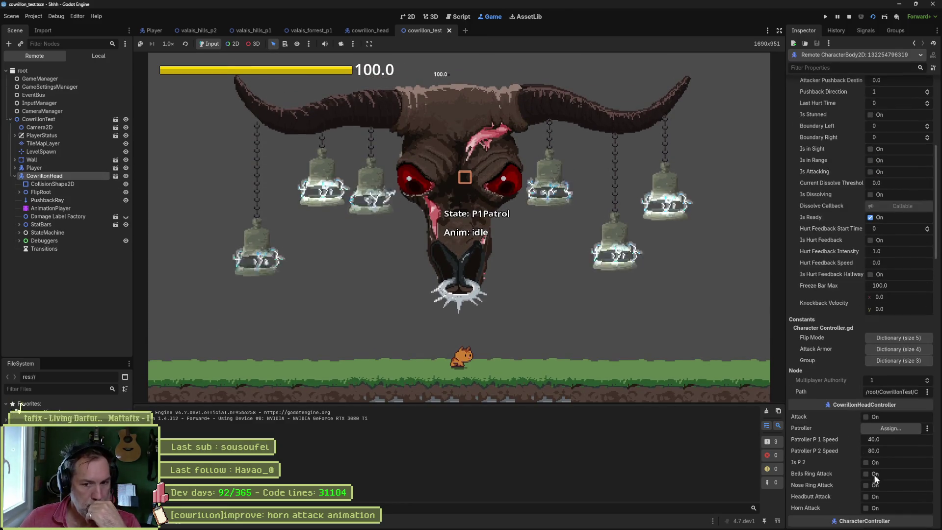
left_click(870, 505)
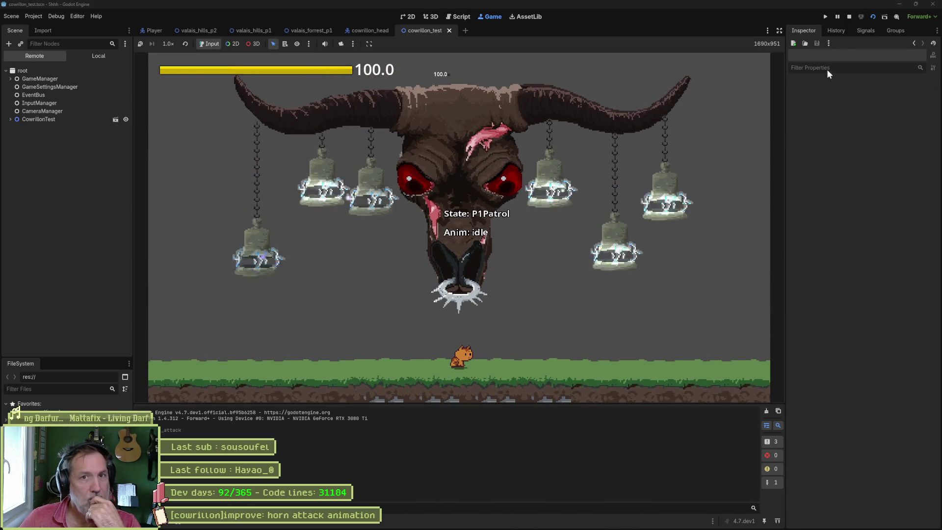
left_click(849, 17)
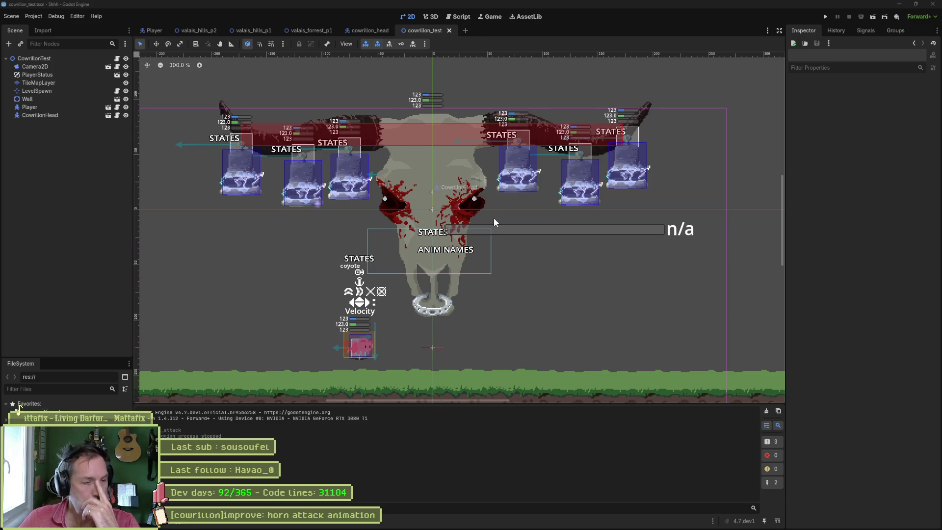
In the Script workspace, review the flare and eyes lines in cowrillon_head_p1_to_p2_state.gd, then open cowrillon_p2_patrol_state.gd.
left_click(459, 17)
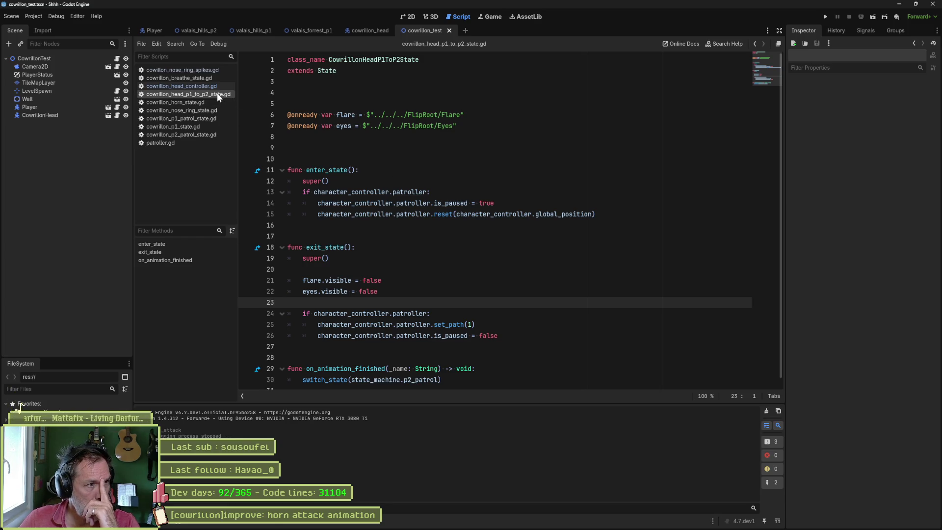
left_click_drag(344, 112, 344, 127)
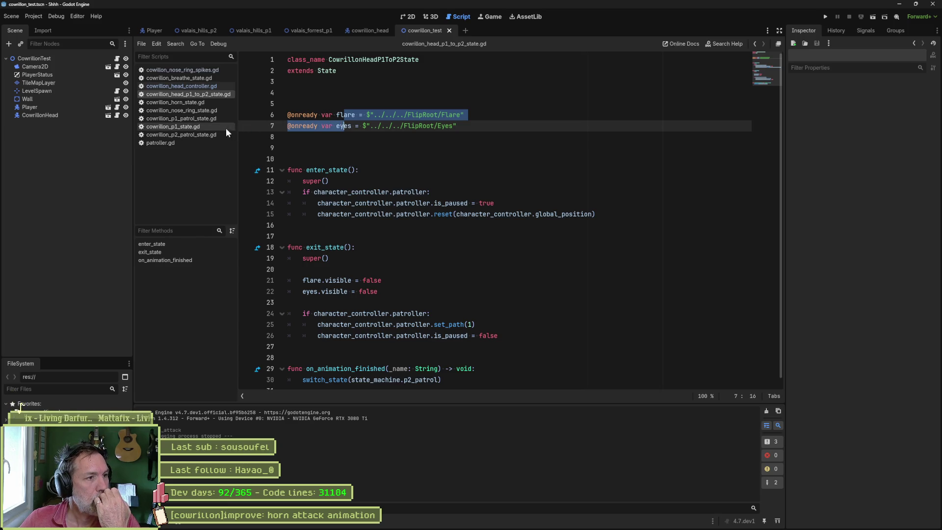
left_click(199, 135)
scroll(388, 200, "up", 10)
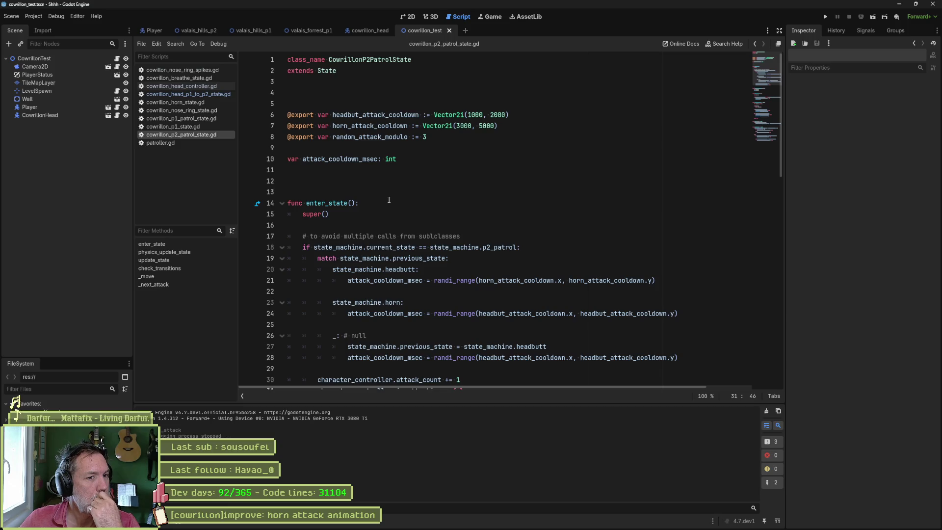
Add 'character_controller.is_p2 = true' after super() in enter_state and save the script.
left_click(385, 215)
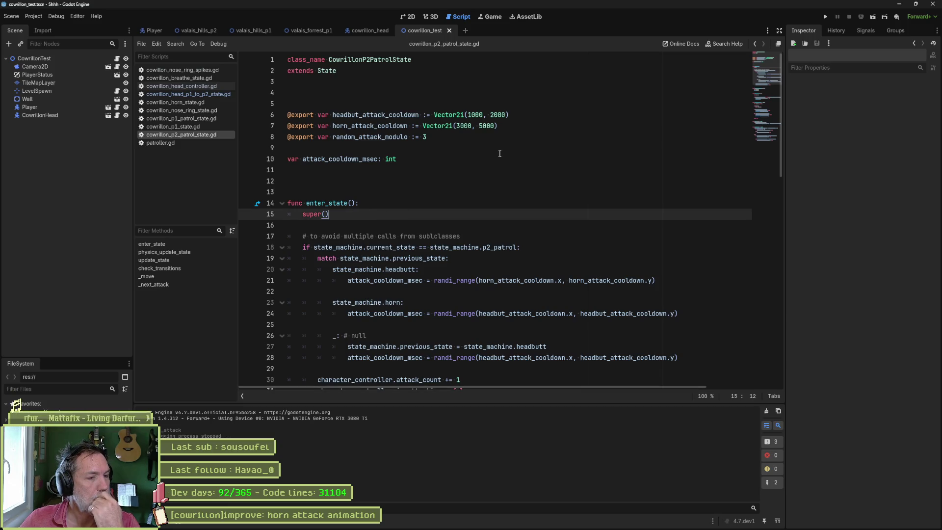
key("Return")
key("Return")
type("cha")
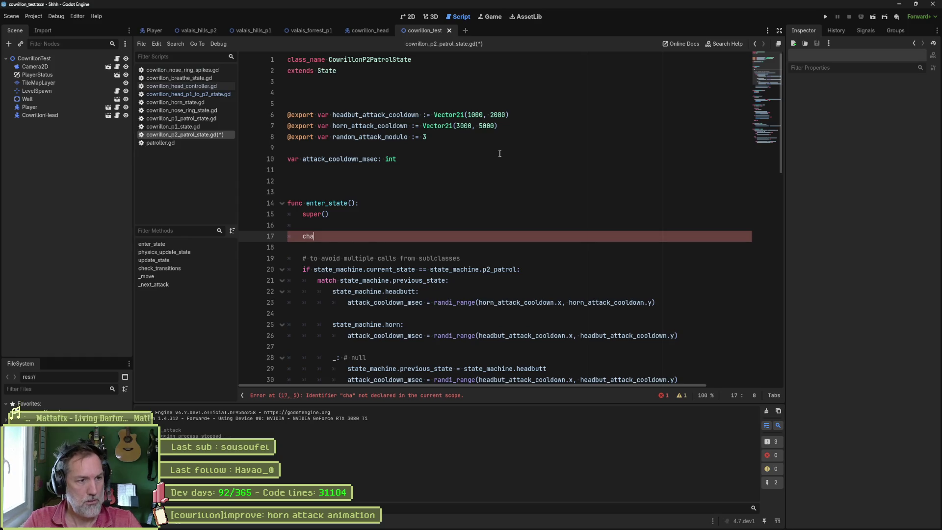
key("Return")
type(".is")
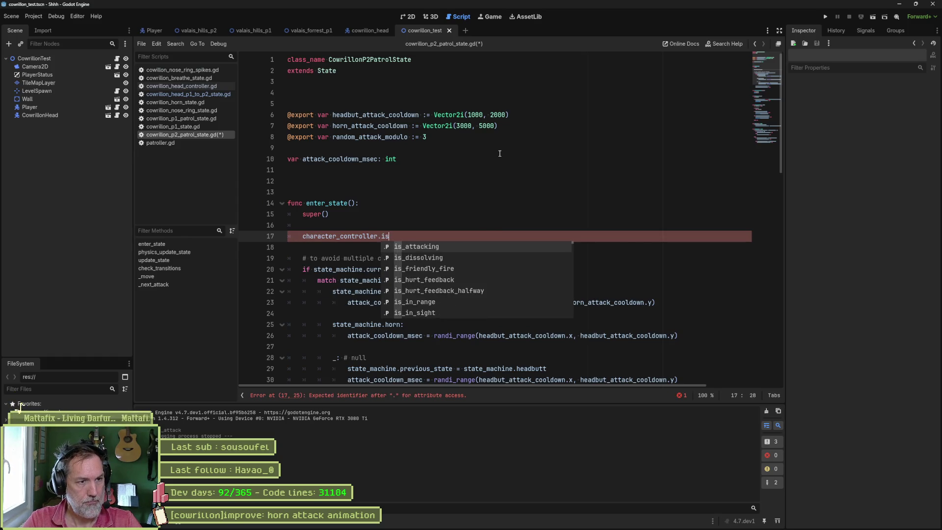
type("_p2 = true")
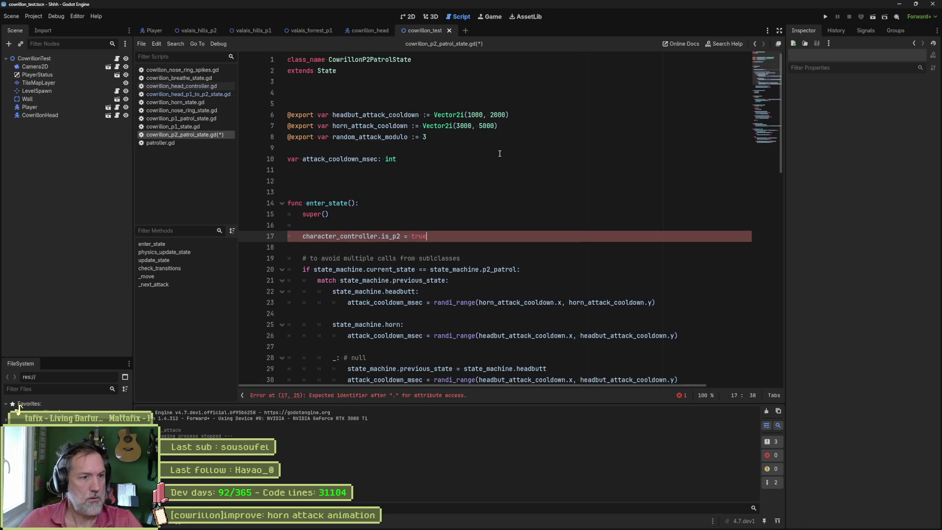
key("ctrl+s")
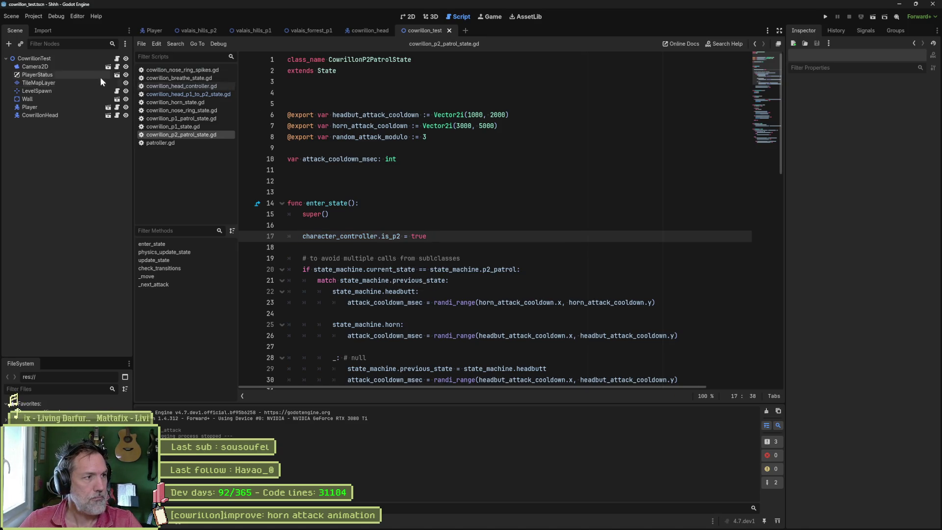
In the cowrillon_head scene, check the is_p2 declaration and its use in cowrillon_head_controller.gd.
left_click(365, 33)
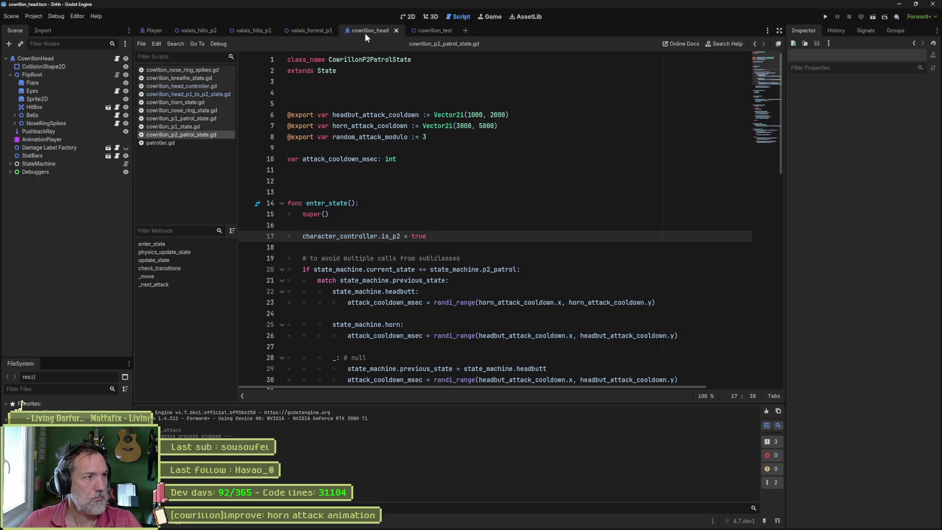
left_click(118, 58)
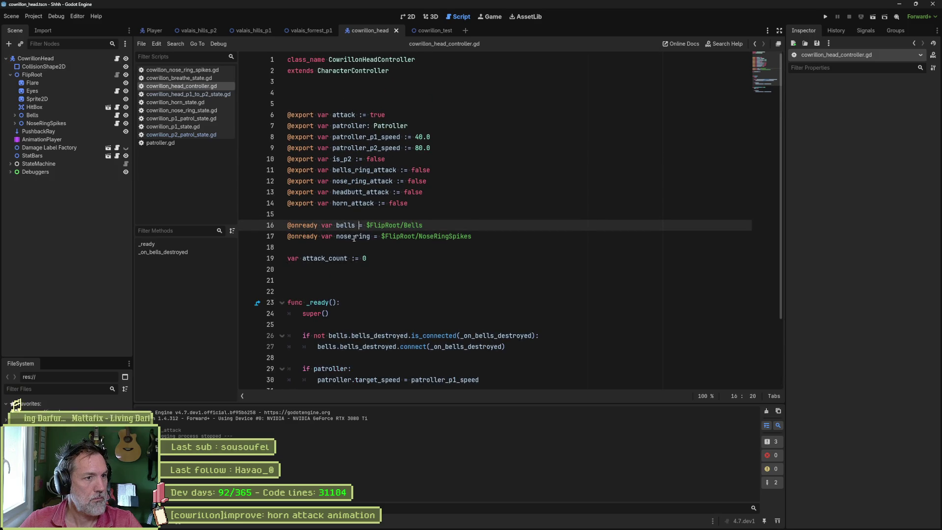
left_click(354, 236)
double_click(342, 159)
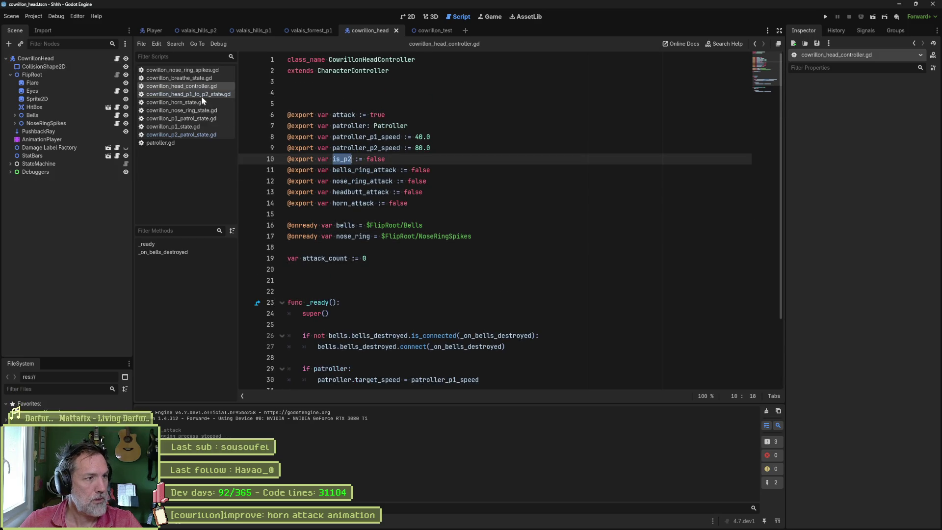
left_click(198, 135)
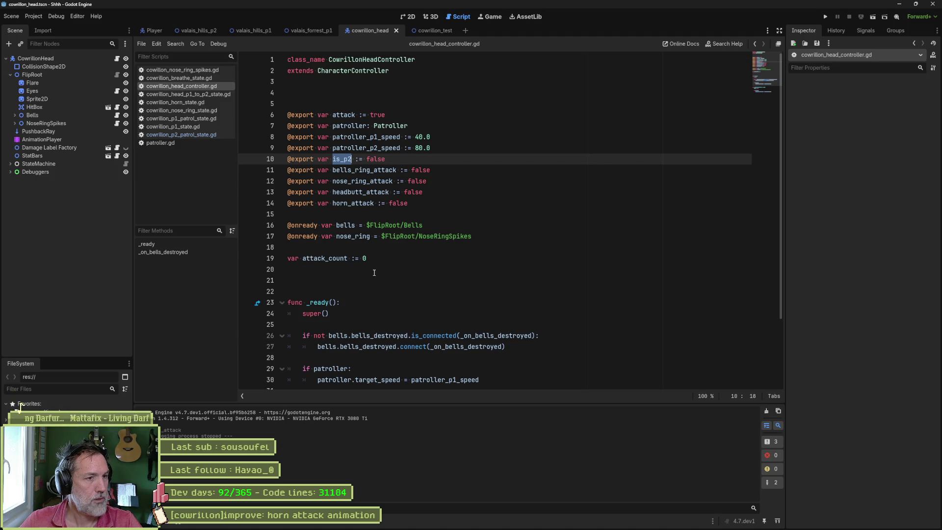
scroll(374, 273, "down", 3)
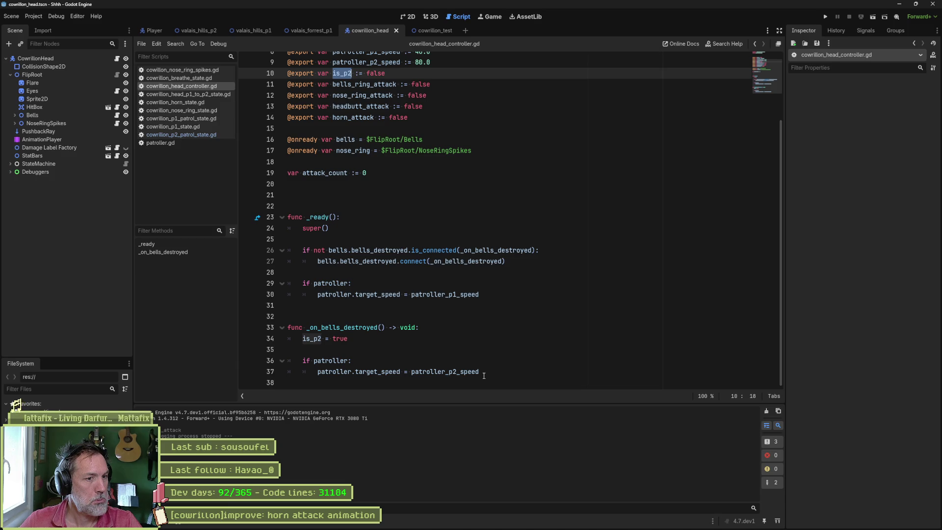
Open cowrillon_head_p1_to_p2_state.gd and select its patroller pause/reset lines and exit_state body for review.
left_click(193, 134)
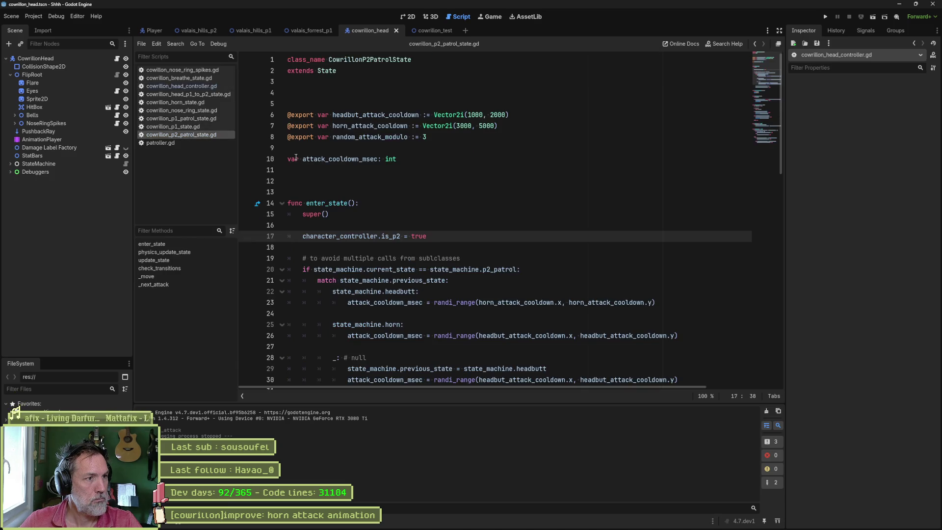
left_click(191, 94)
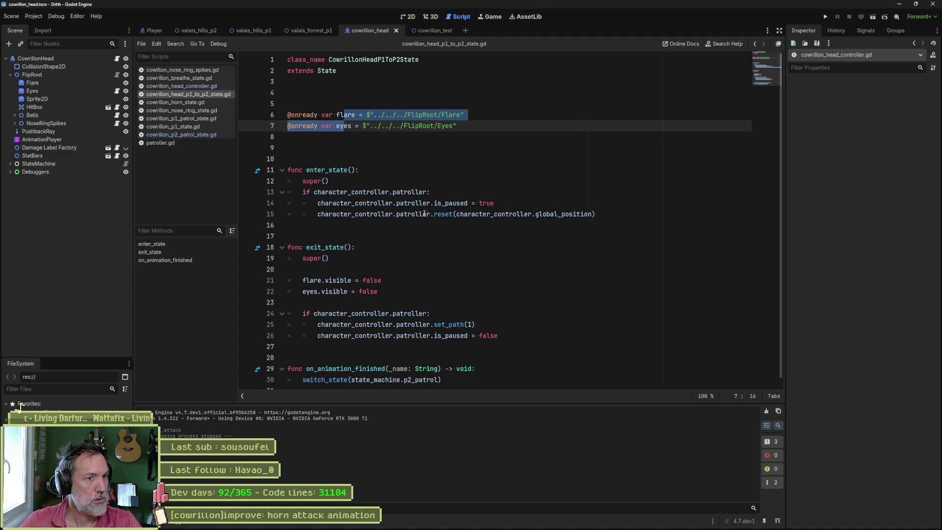
left_click_drag(448, 191, 447, 216)
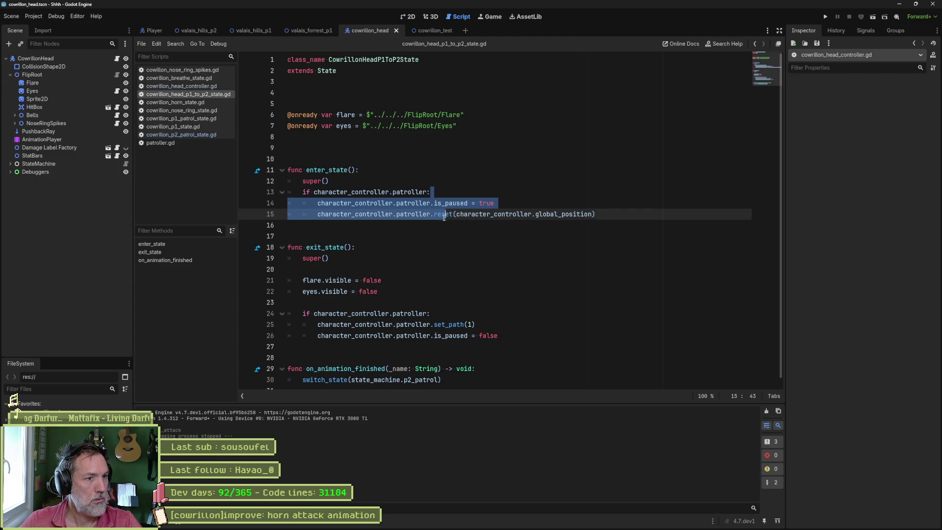
left_click_drag(373, 280, 376, 338)
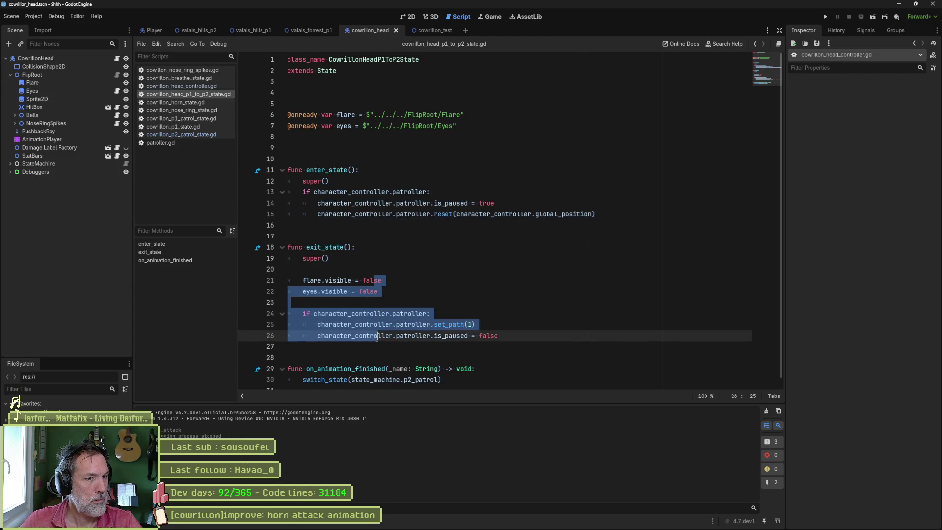
left_click(508, 337)
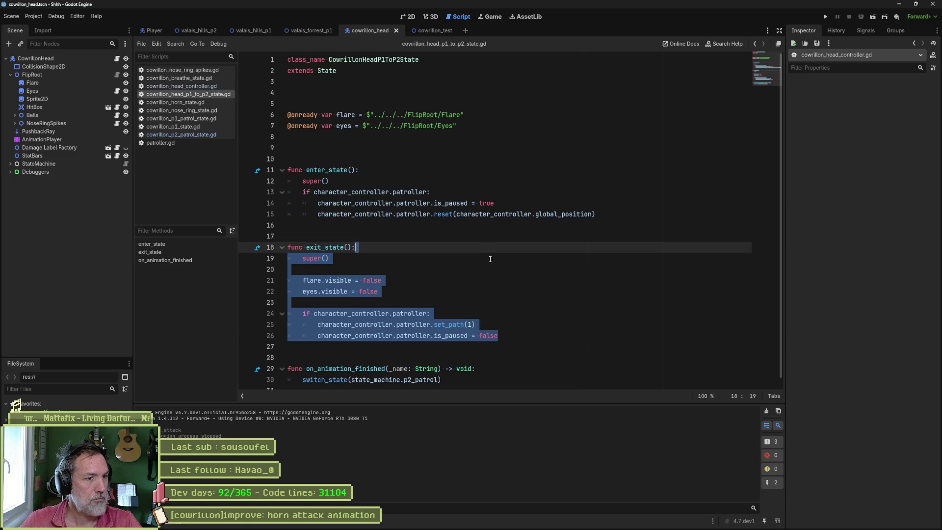
left_click_drag(508, 338, 492, 248)
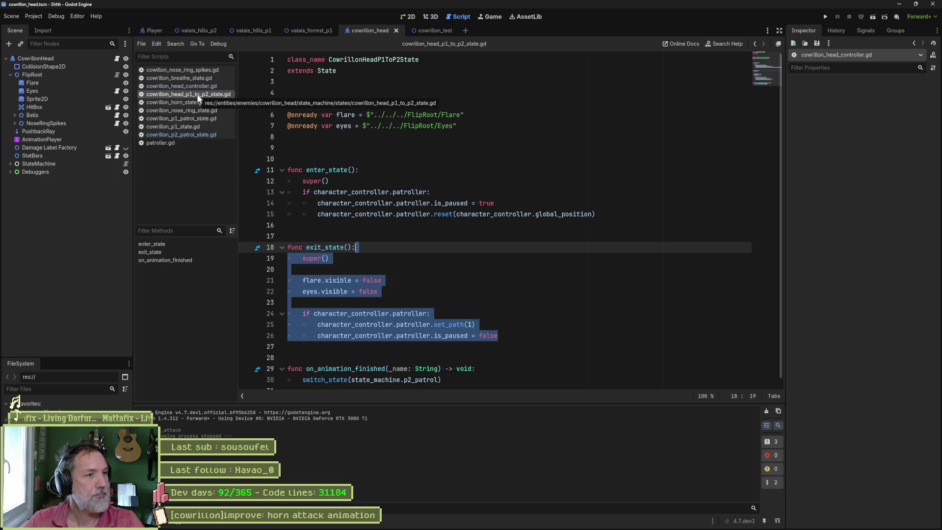
Close the P1, P1 patrol, nose ring, horn, patroller, spikes and breathe scripts, then return to line 16 of cowrillon_p2_patrol_state.gd.
middle_click(201, 127)
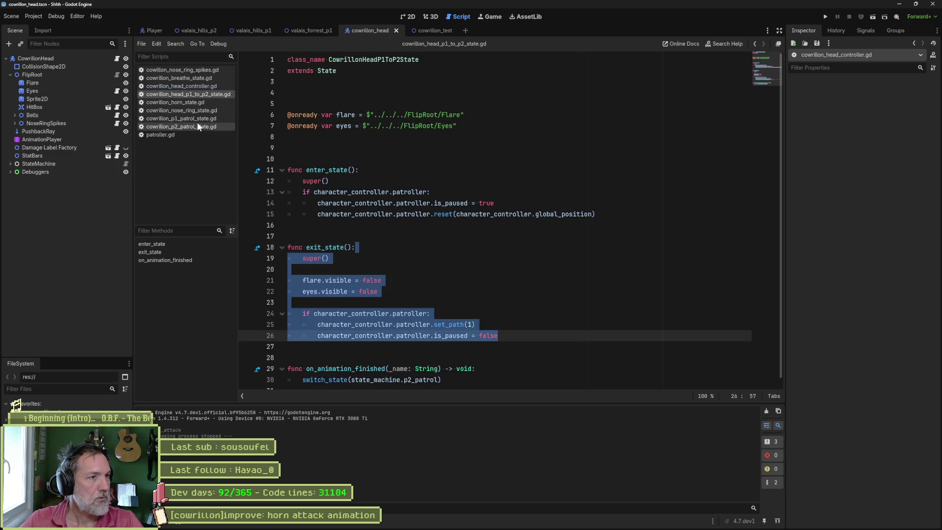
middle_click(196, 120)
middle_click(196, 111)
middle_click(195, 102)
middle_click(192, 110)
left_click(193, 103)
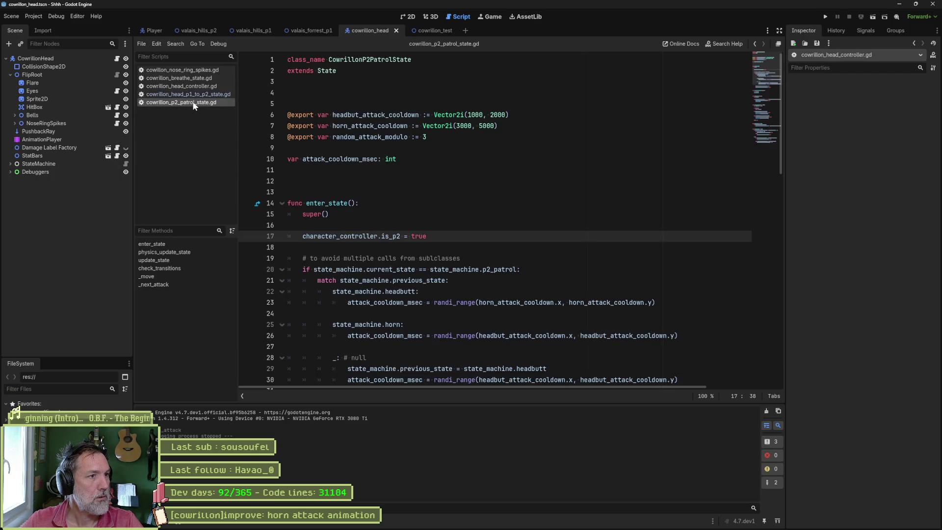
middle_click(204, 70)
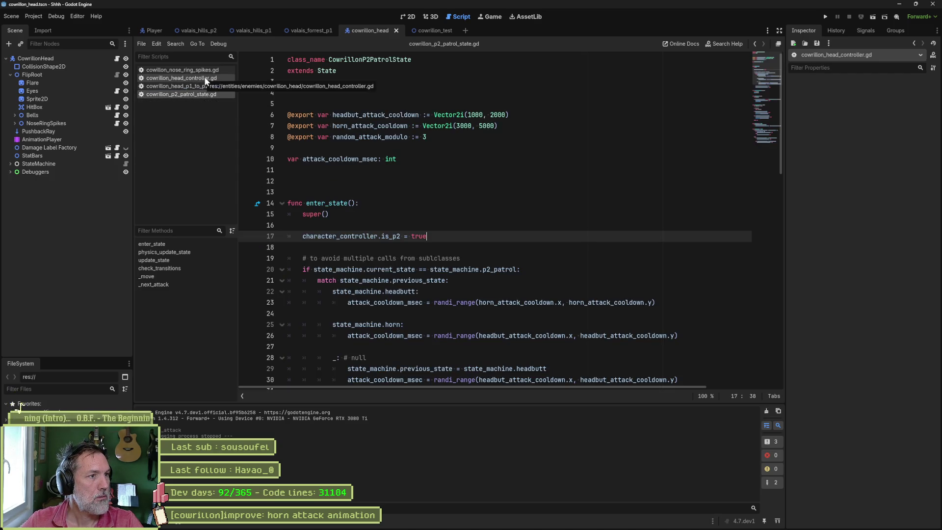
middle_click(206, 70)
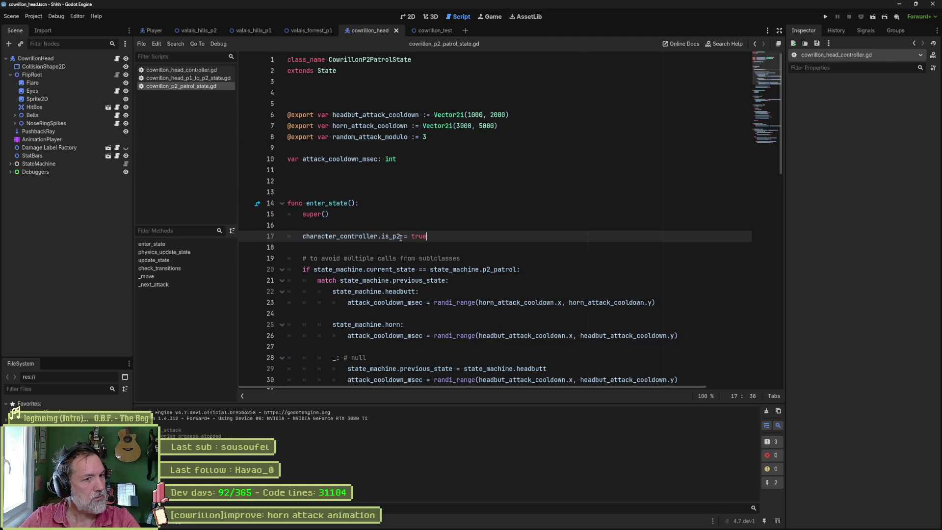
mouse_move(400, 237)
left_mouse_down()
mouse_move(339, 235)
mouse_move(400, 238)
left_mouse_up()
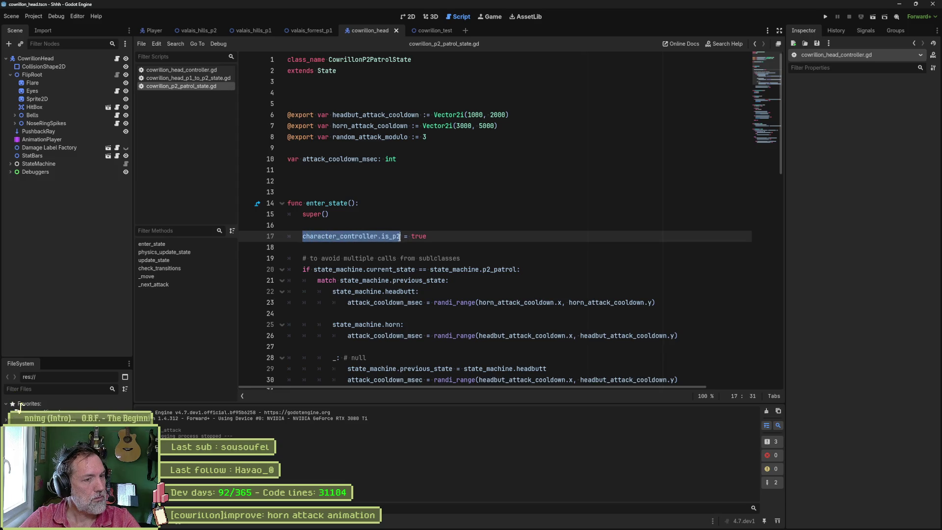
left_click(394, 225)
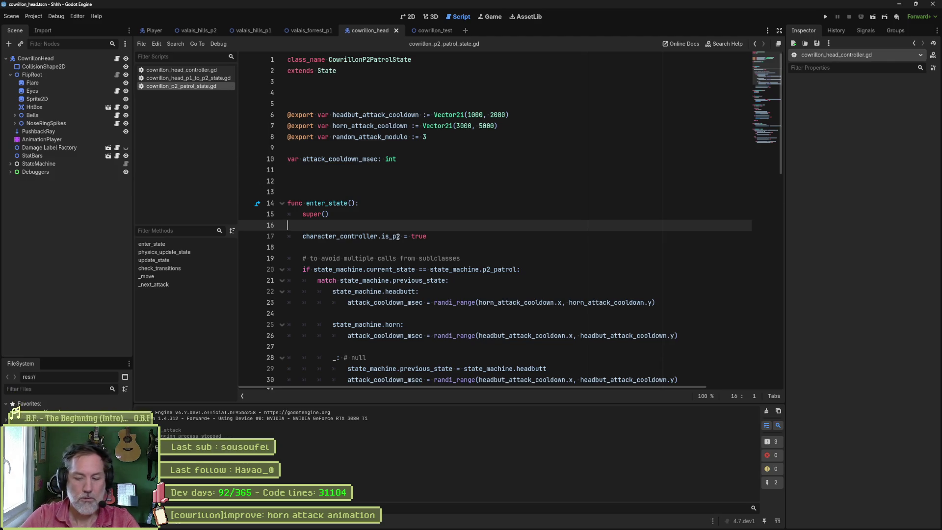
Wrap the is_p2 = true line in 'if not character_controller.is_p2' and save the script.
key("Return")
type("if not character_controller.is_p2:")
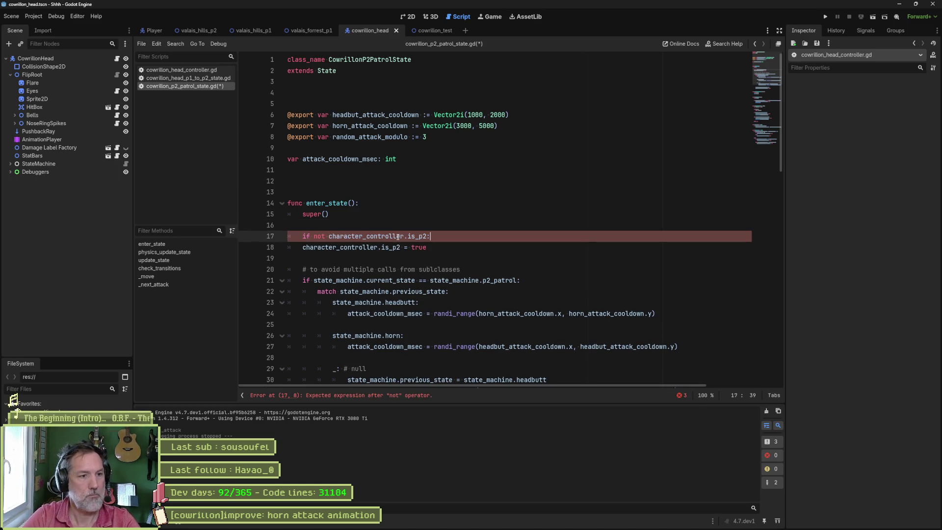
key("Down")
key("Home")
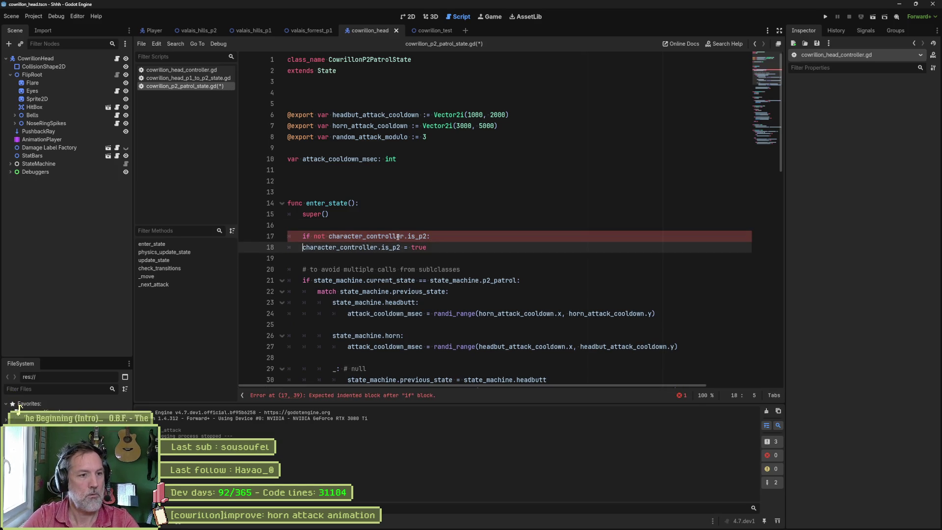
key("Tab")
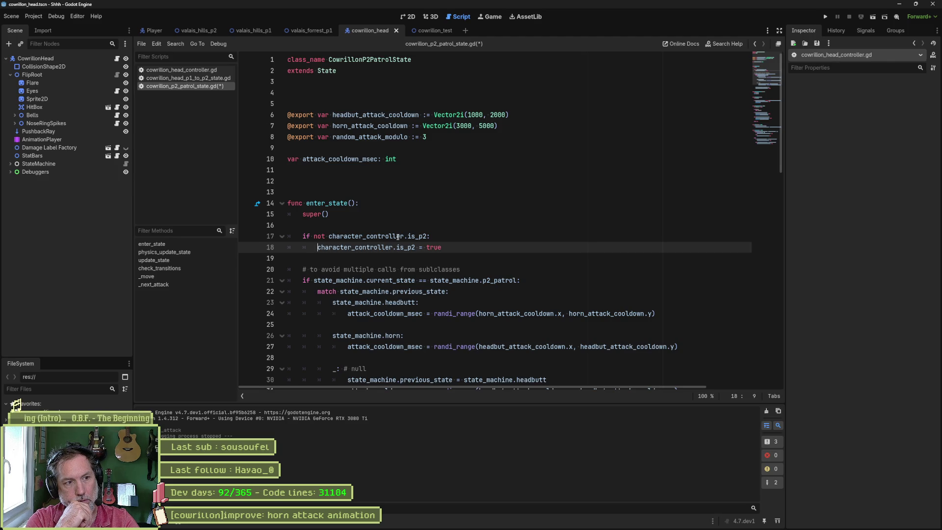
mouse_move(397, 237)
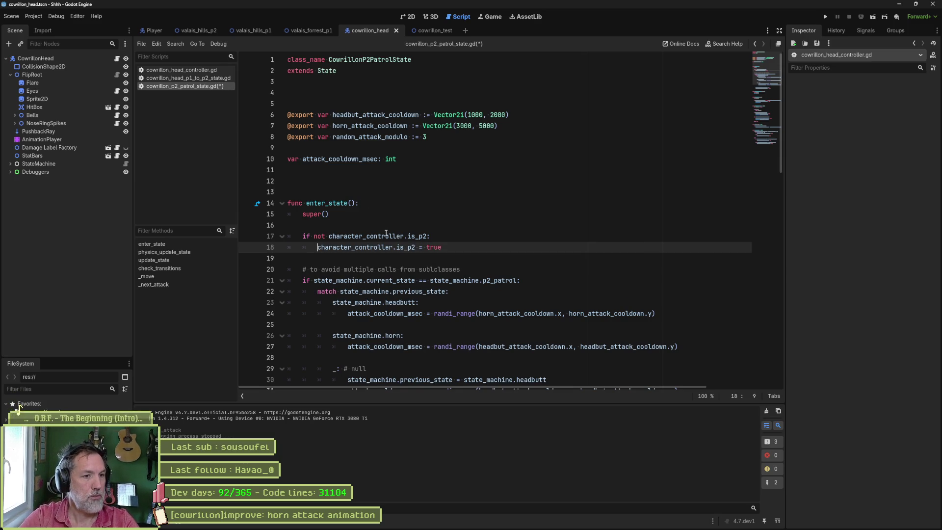
left_click(450, 247)
key("ctrl+s")
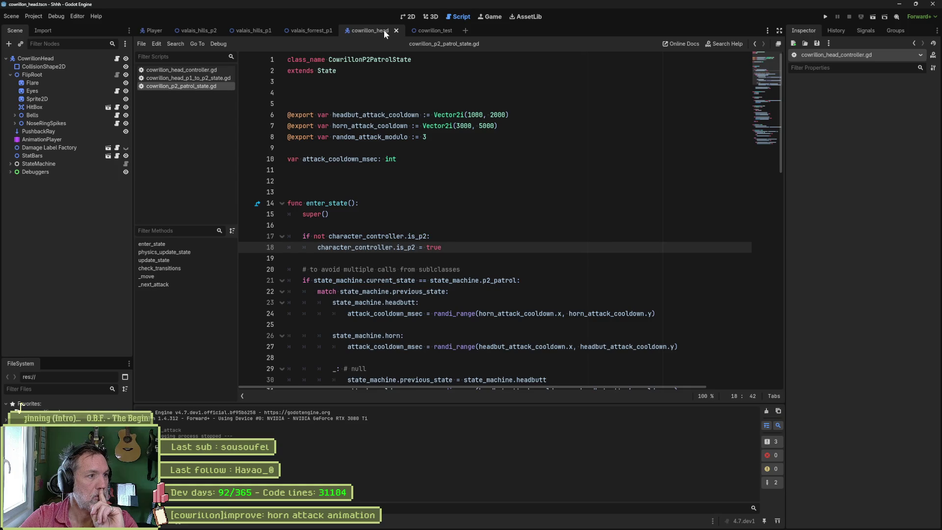
Expand the StateMachine states and open the P1Patrol script at its check_transitions method.
left_click(57, 171)
left_click(32, 155)
left_click(10, 163)
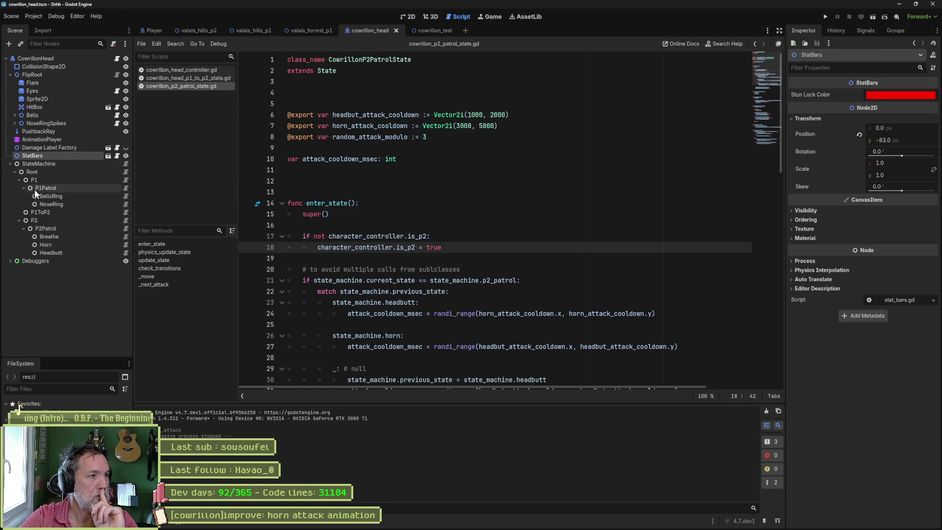
left_click(124, 188)
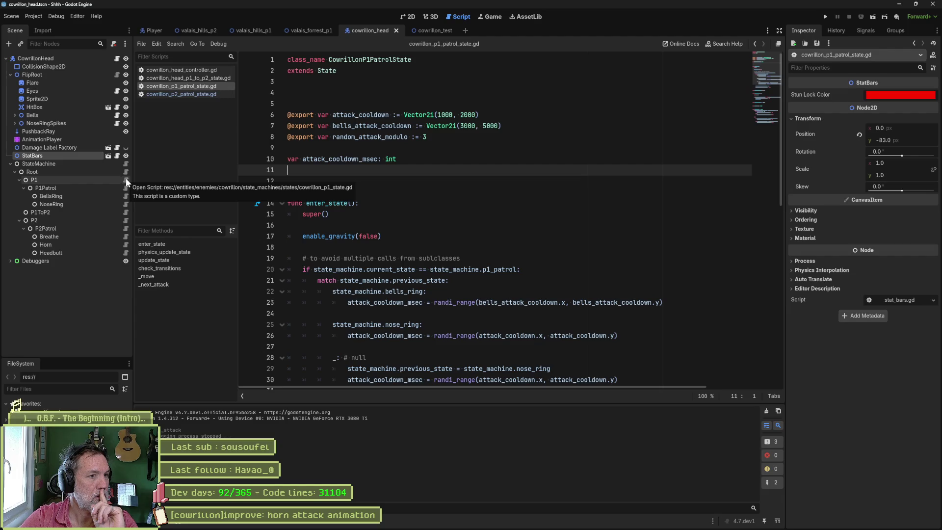
left_click(185, 268)
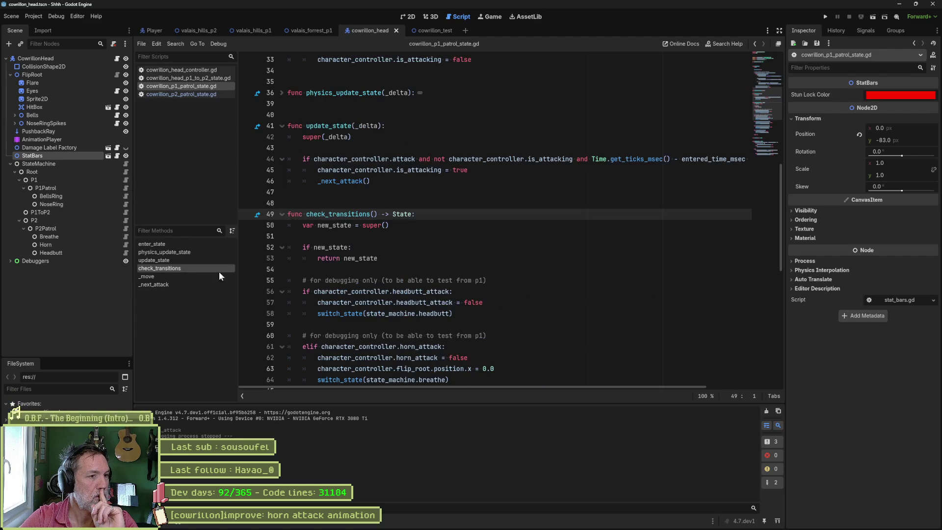
scroll(434, 277, "down", 7)
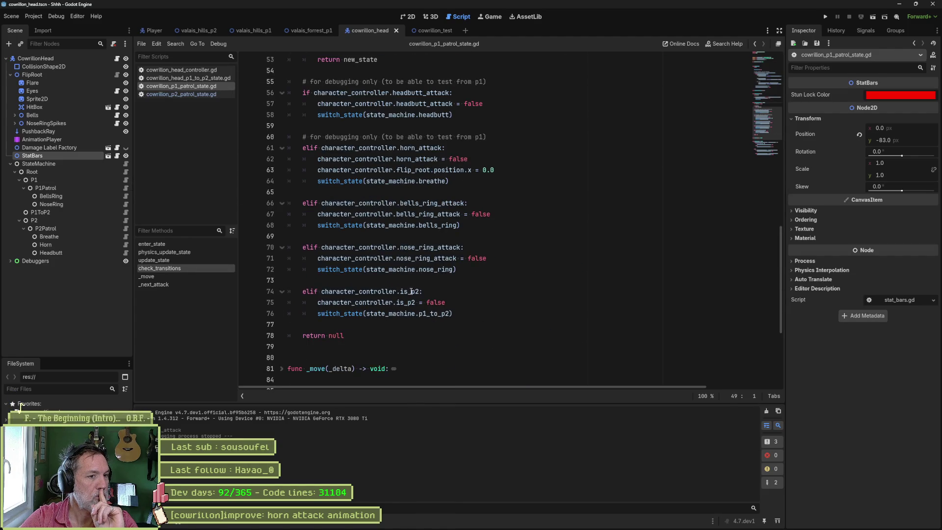
Select the is_p2, bells and nose ring transition branches in check_transitions to review them.
left_click(411, 292)
mouse_move(411, 292)
left_mouse_down()
mouse_move(427, 303)
mouse_move(419, 313)
left_mouse_up()
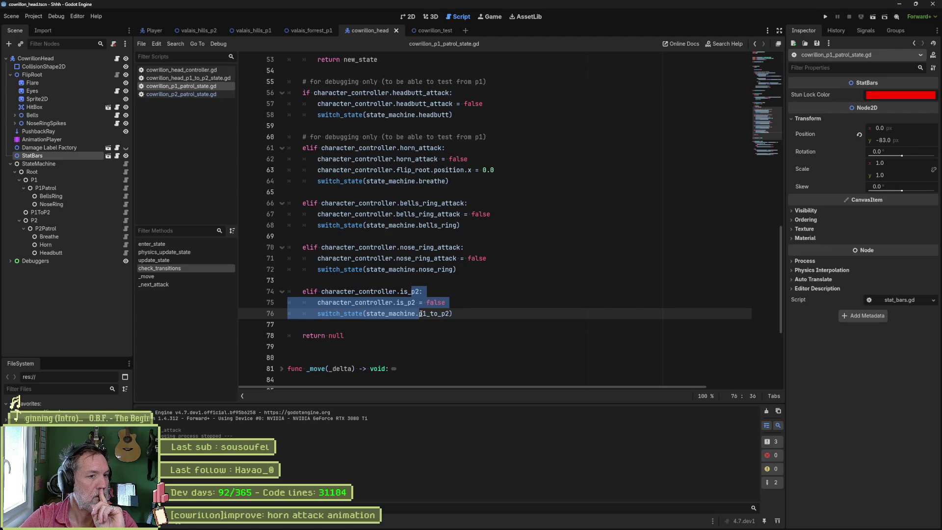
left_click_drag(426, 203, 420, 269)
mouse_move(414, 179)
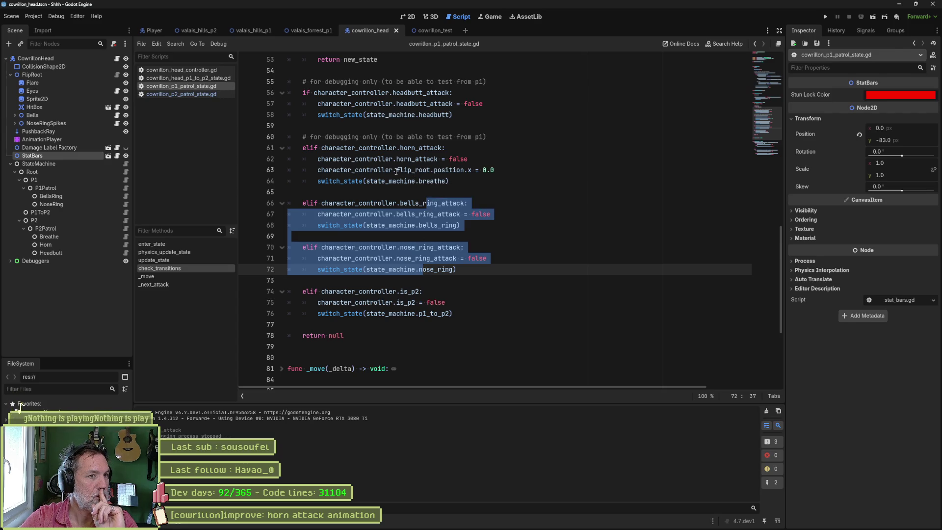
left_click(396, 170)
mouse_move(396, 169)
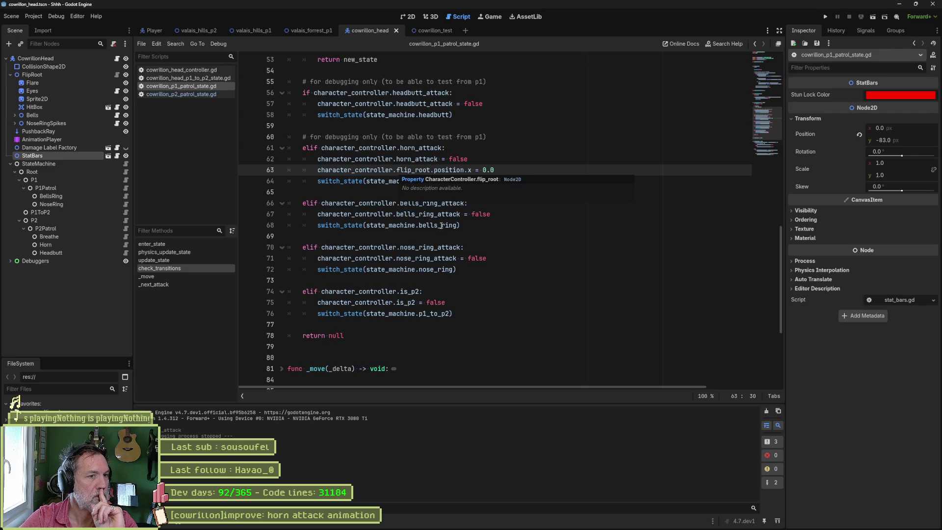
scroll(470, 230, "up", 2)
Comment out the debug branches on lines 55–64, change line 66's elif to if, and save.
mouse_move(420, 148)
left_mouse_down()
mouse_move(452, 181)
mouse_move(427, 247)
left_mouse_up()
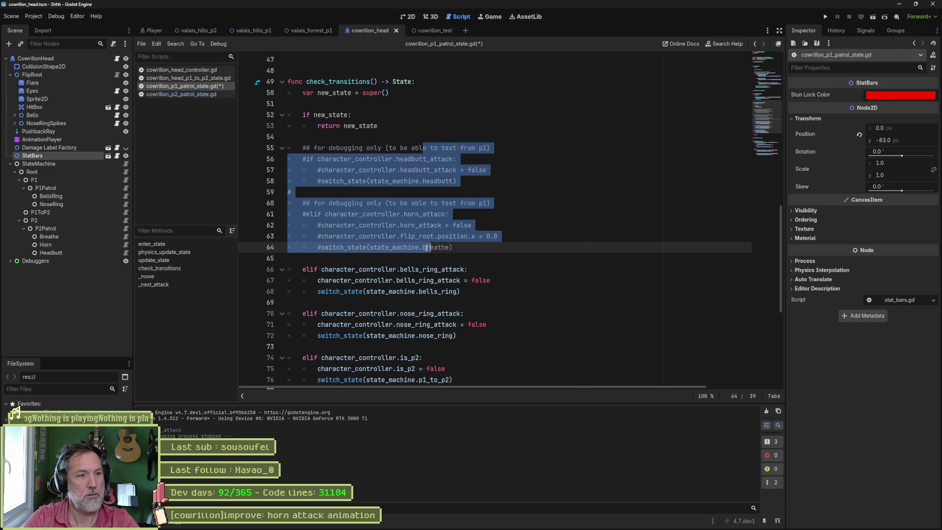
key("ctrl+k")
key("Down")
key("Down")
key("Home")
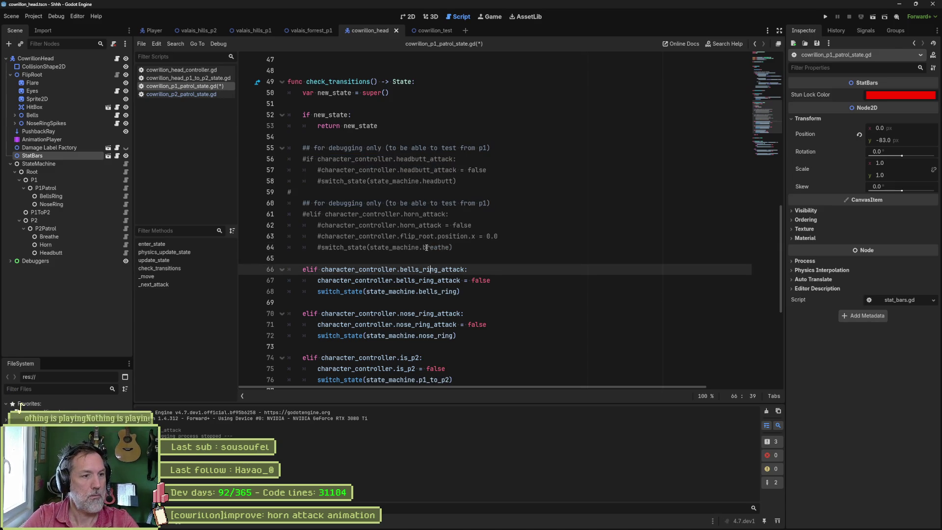
key("Delete")
key("Delete")
key("ctrl+s")
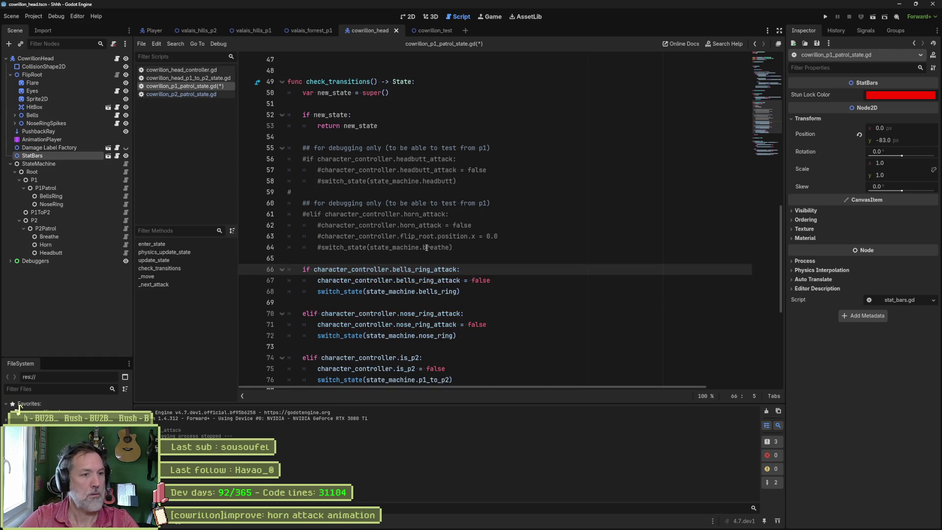
Run the cowrillon_test scene in game.
scroll(490, 243, "down", 2)
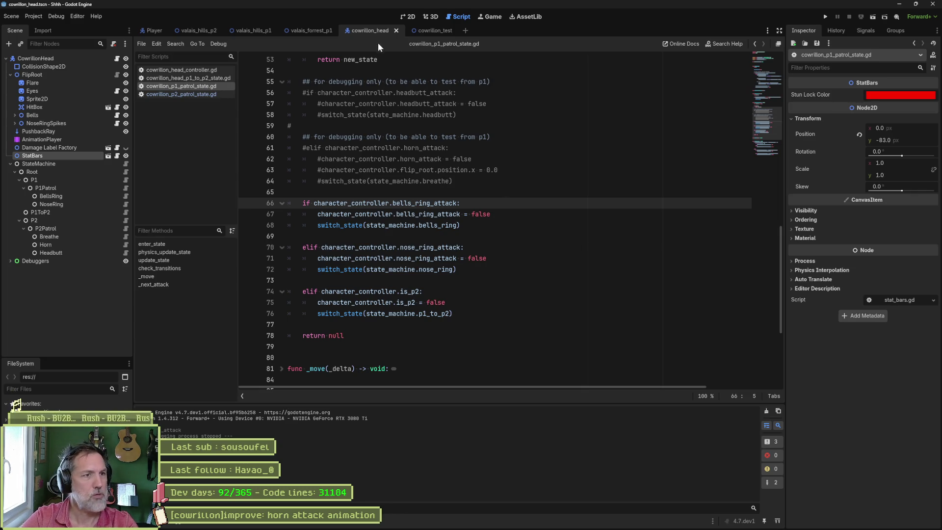
left_click(433, 31)
key("F6")
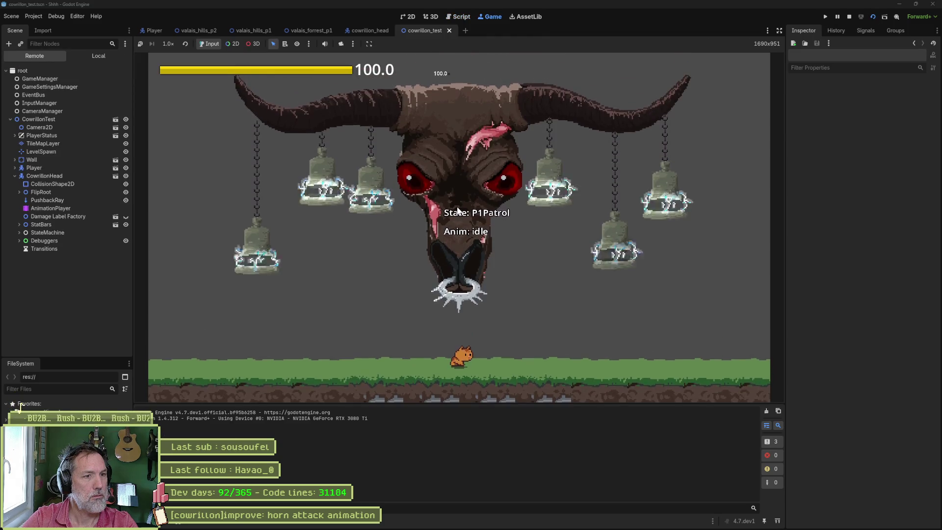
On the running CowrillonHead, tick Horn Attack, then Is P2, then Horn Attack again, and stop with F8.
left_click(67, 177)
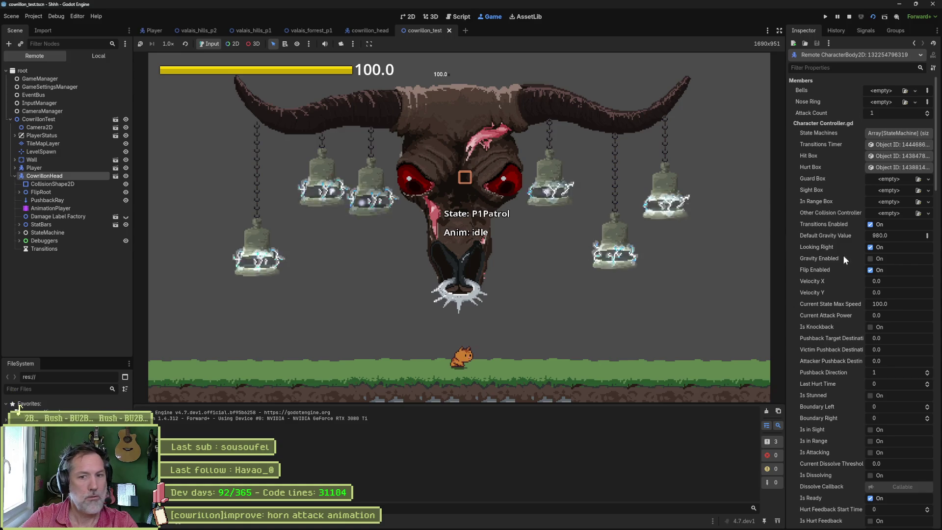
scroll(844, 260, "down", 6)
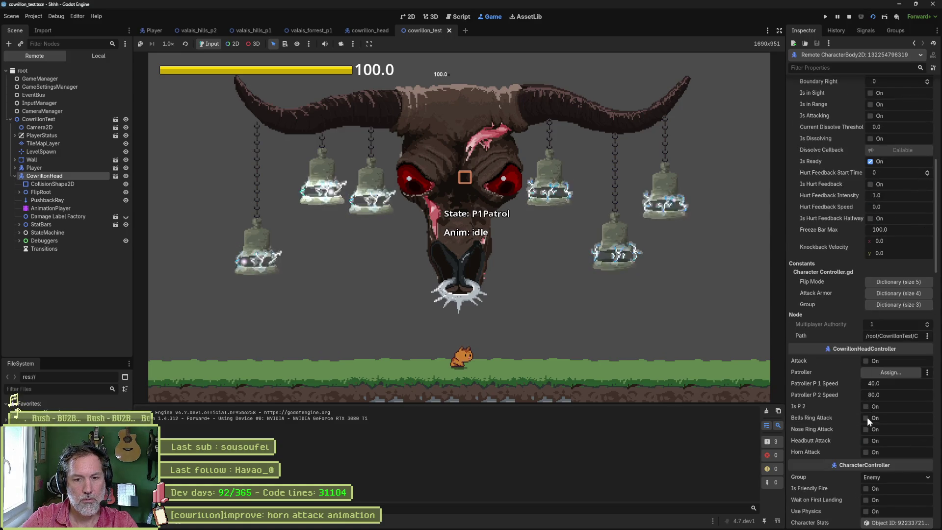
left_click(866, 452)
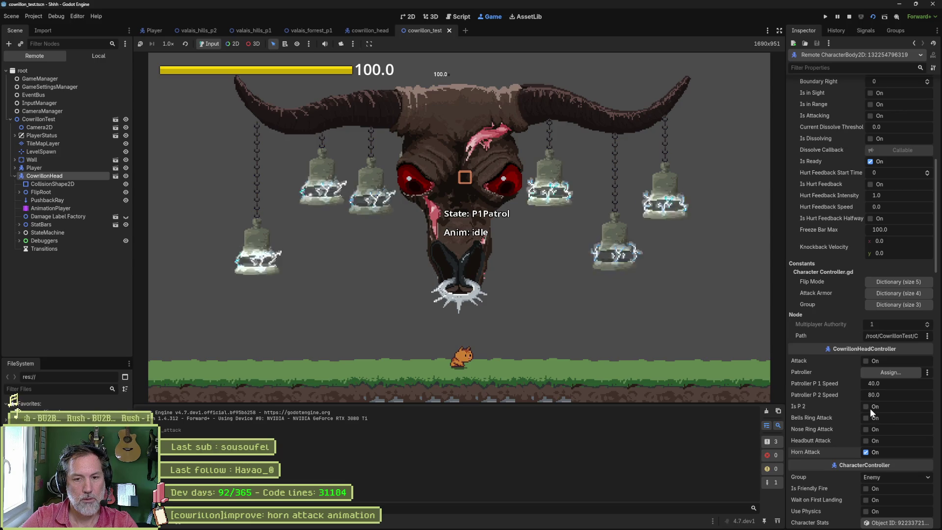
left_click(867, 451)
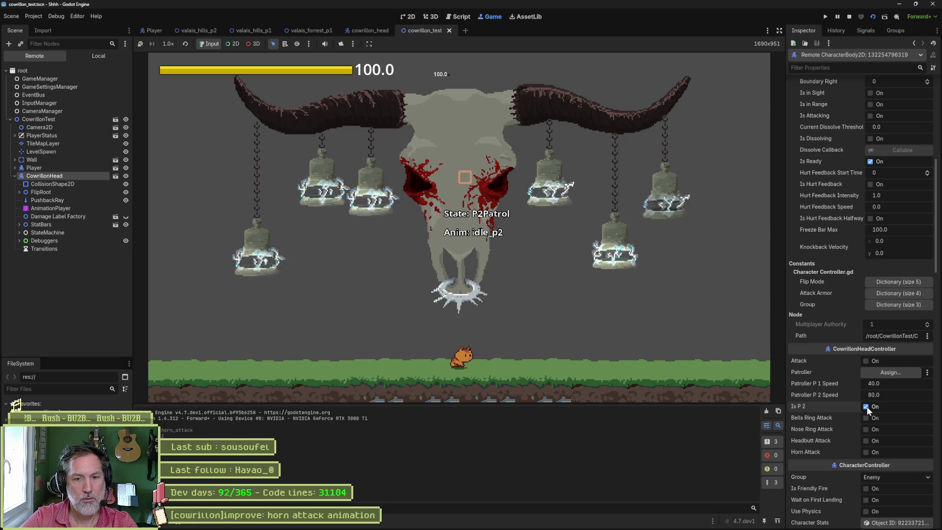
left_click(867, 450)
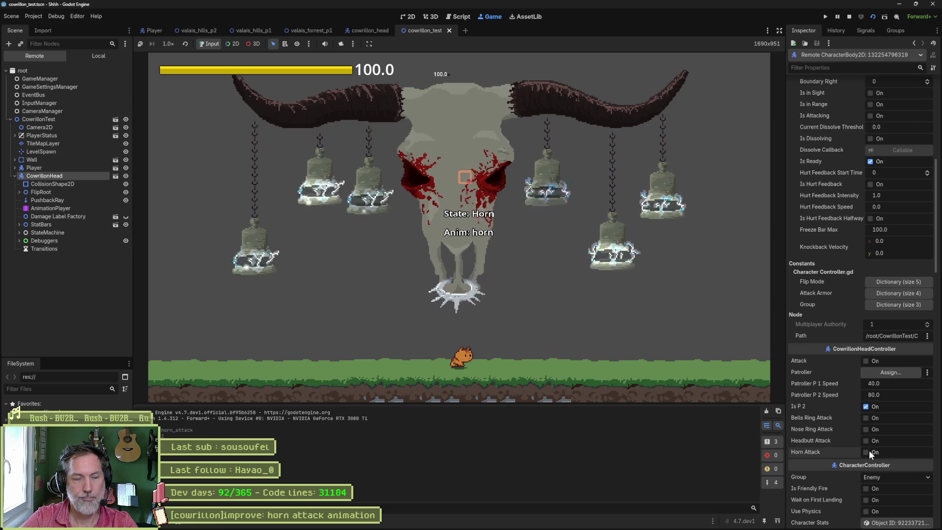
key("F8")
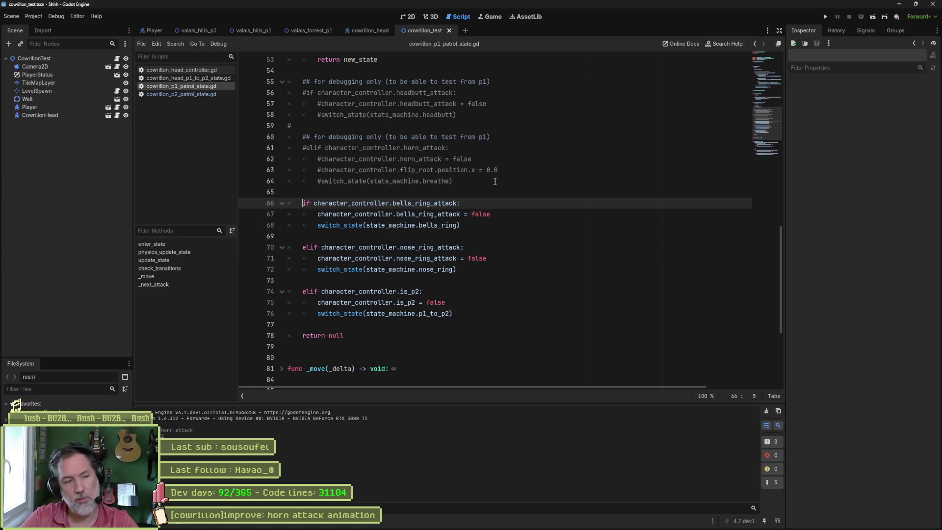
Undo the commenting in cowrillon_p1_patrol_state.gd to restore the debug branches, and save.
scroll(503, 172, "up", 1)
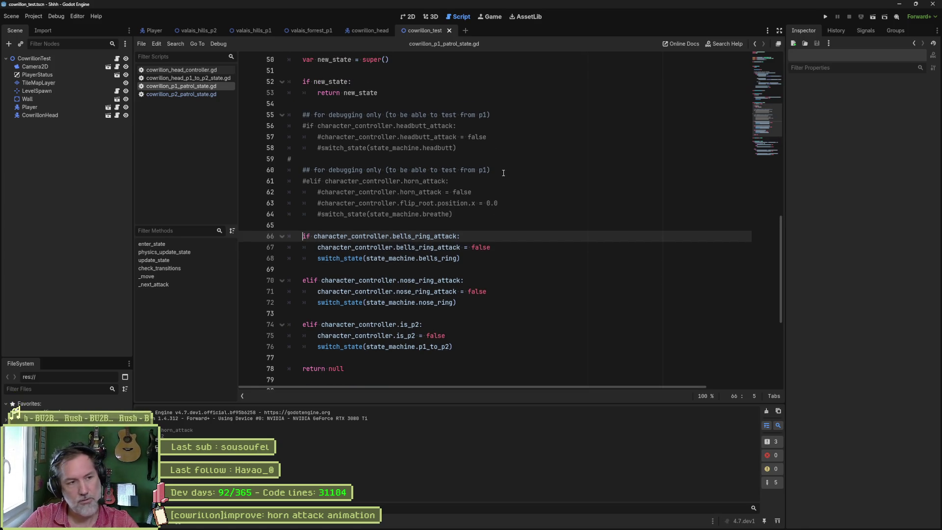
key("ctrl+z")
key("ctrl+z")
key("ctrl+s")
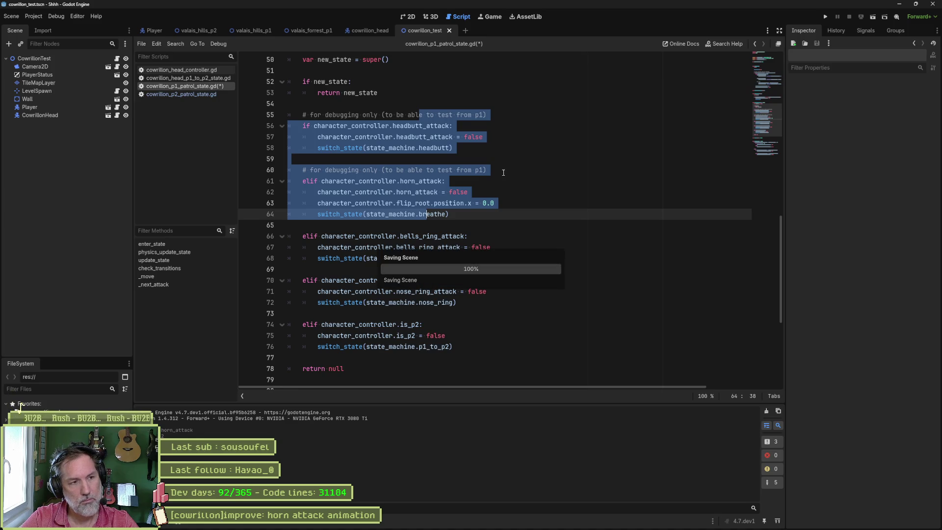
Delete the 'if not is_p2' block from cowrillon_p2_patrol_state.gd with Ctrl+Shift+K, then return to the cowrillon_head scene.
left_click(198, 95)
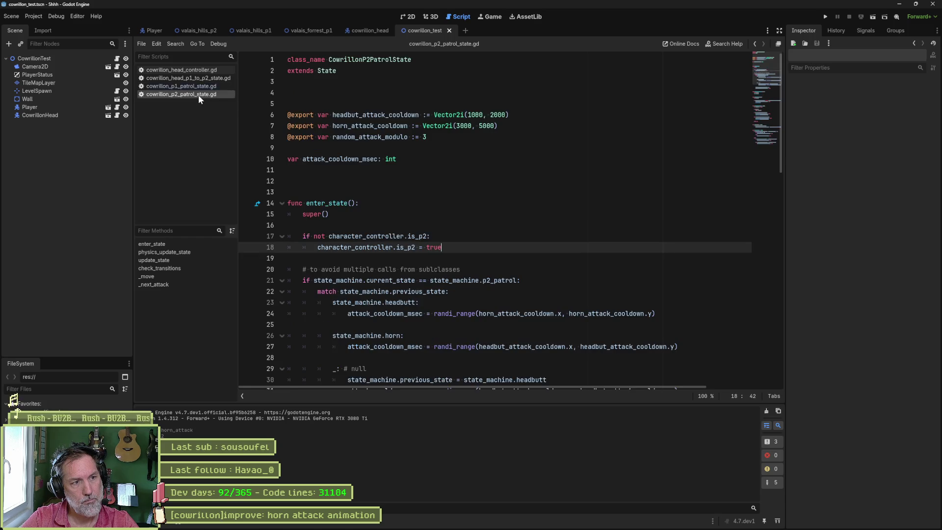
key("ctrl+shift+k")
key("ctrl+shift+k")
key("ctrl+shift+k")
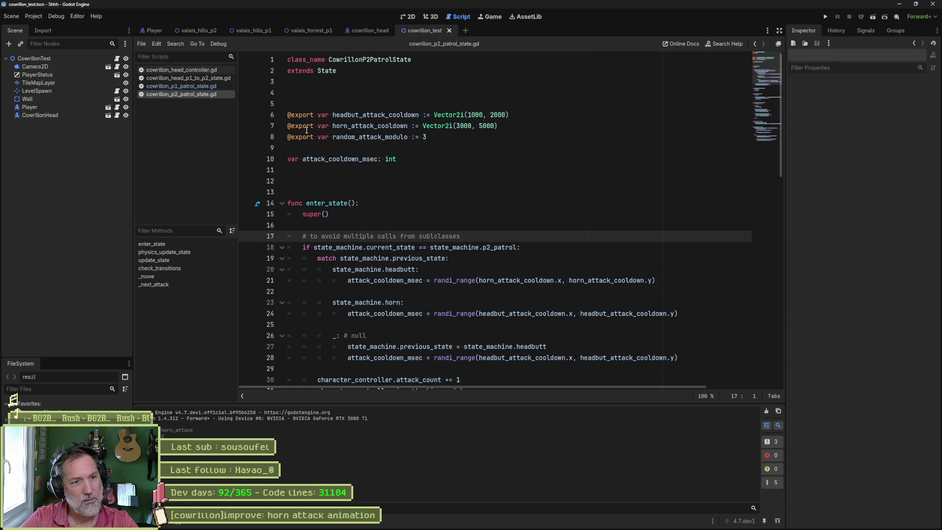
mouse_move(306, 130)
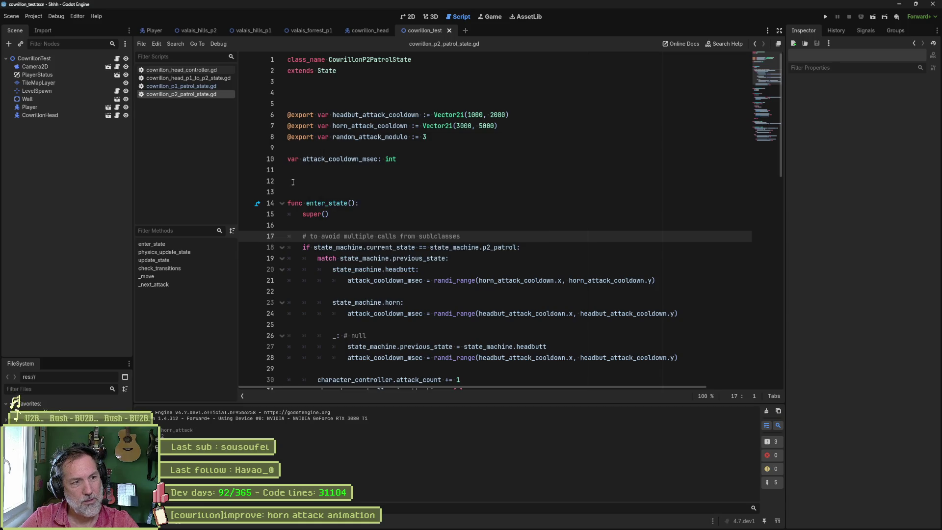
left_click(343, 181)
left_click(380, 203)
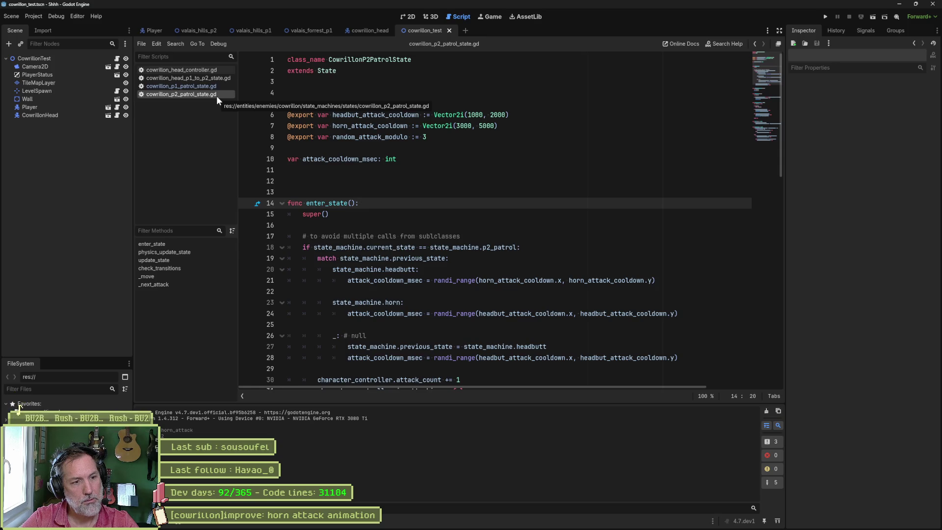
double_click(325, 71)
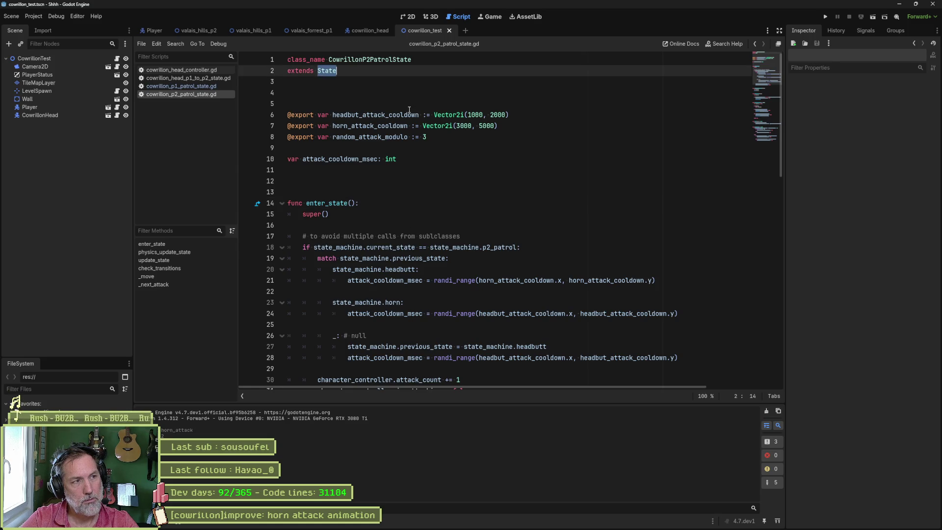
left_click(358, 28)
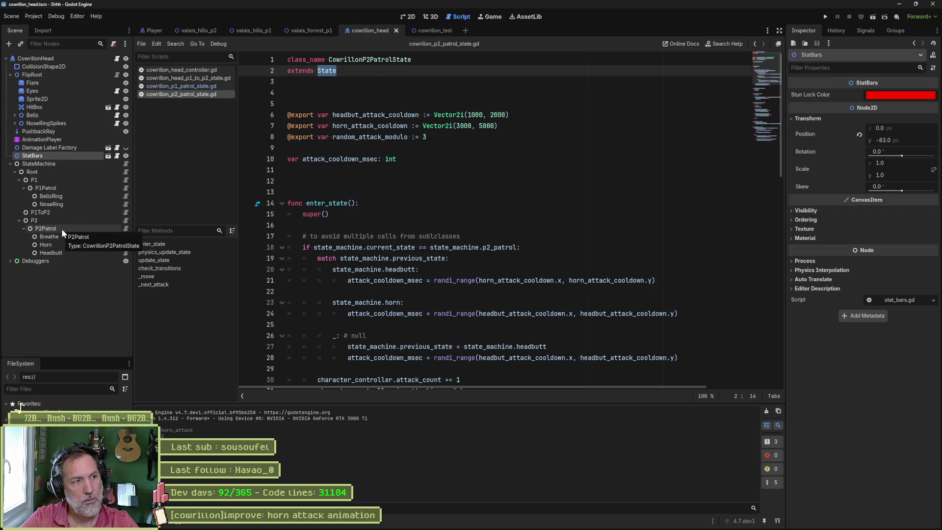
Open the P1, P2, P1Patrol and P2Patrol state scripts from the Scene tree and scroll through the P2Patrol code.
left_click(125, 180)
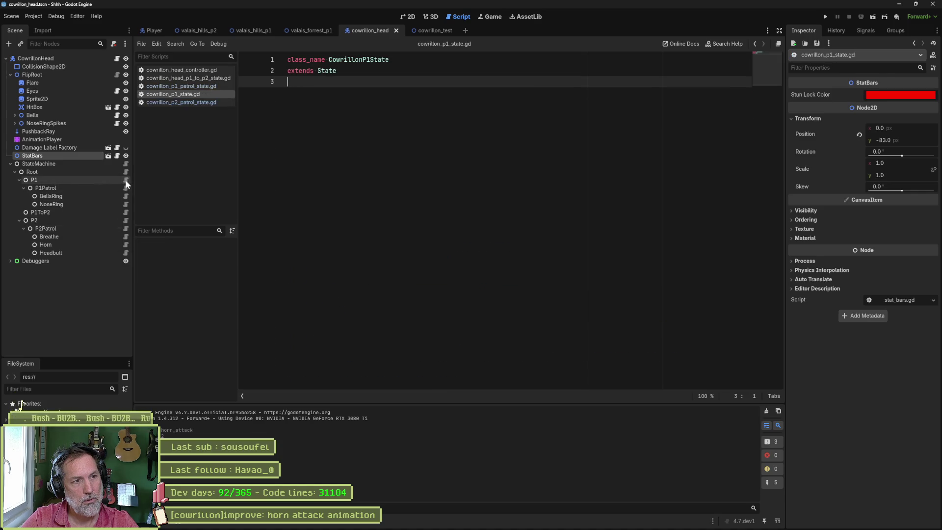
left_click(124, 220)
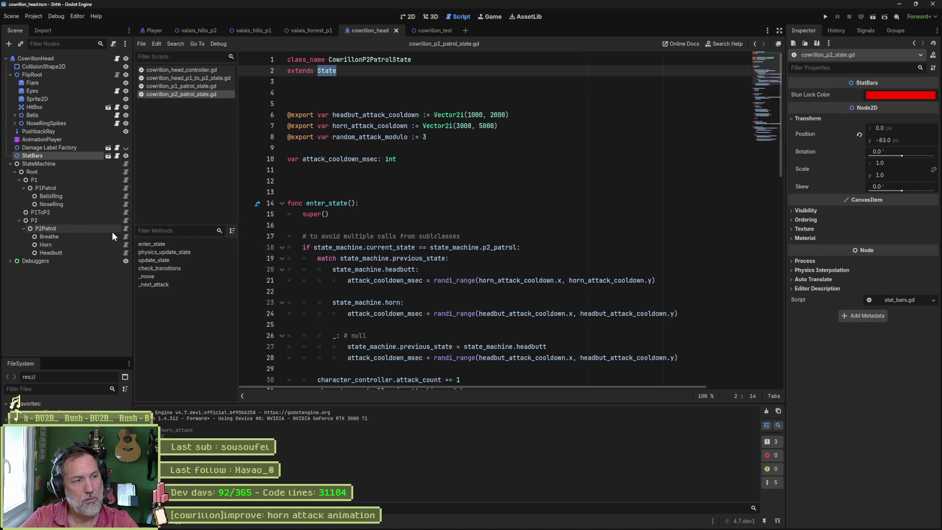
left_click(126, 188)
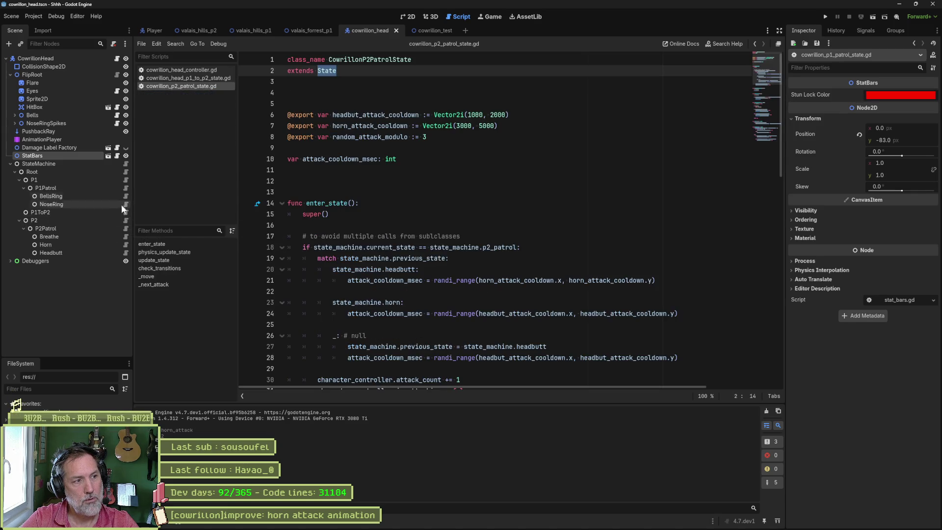
left_click(125, 229)
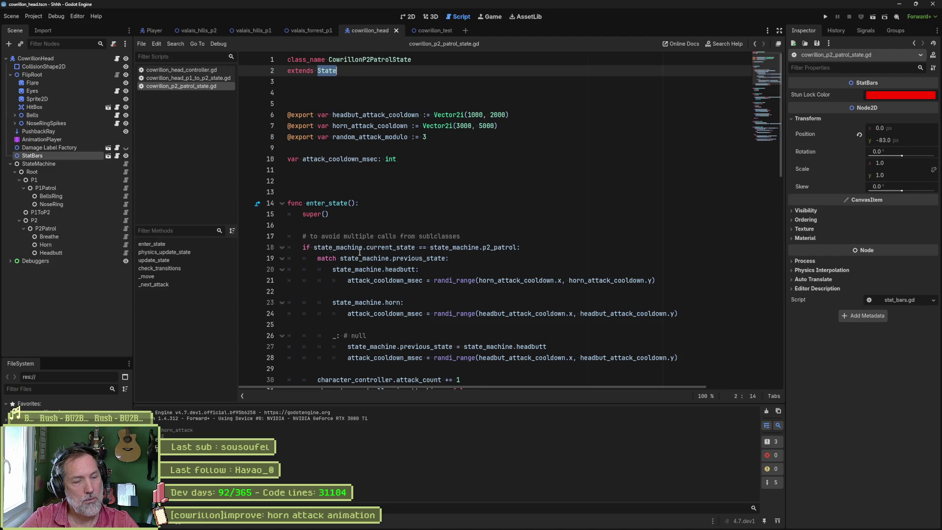
scroll(438, 275, "down", 8)
scroll(439, 294, "down", 5)
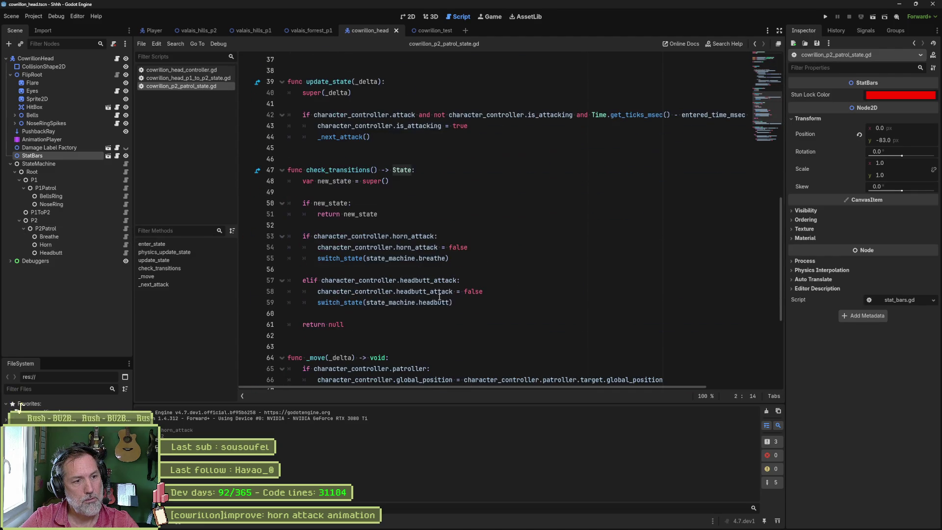
scroll(438, 289, "up", 1)
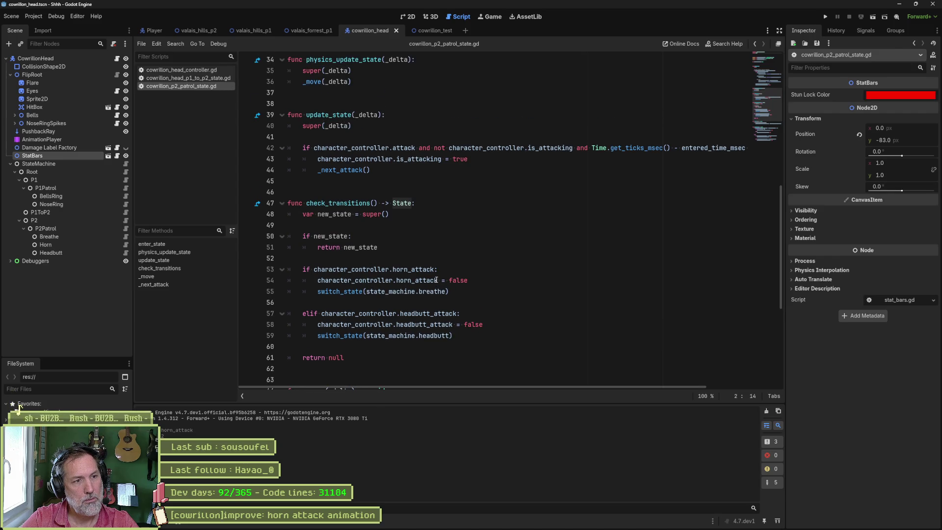
scroll(436, 280, "up", 5)
scroll(426, 286, "up", 5)
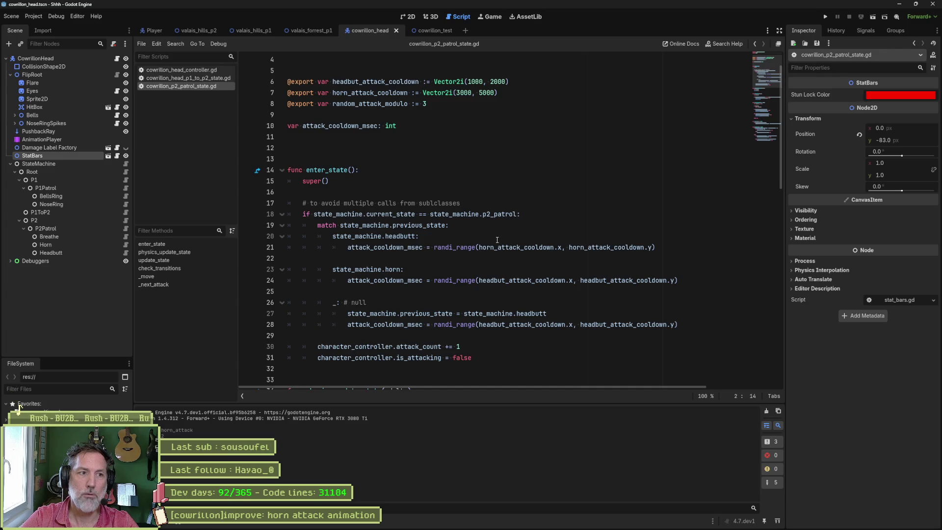
Look up how bells is declared in cowrillon_head_controller.gd, coming from the P1-to-P2 state script.
left_click(201, 79)
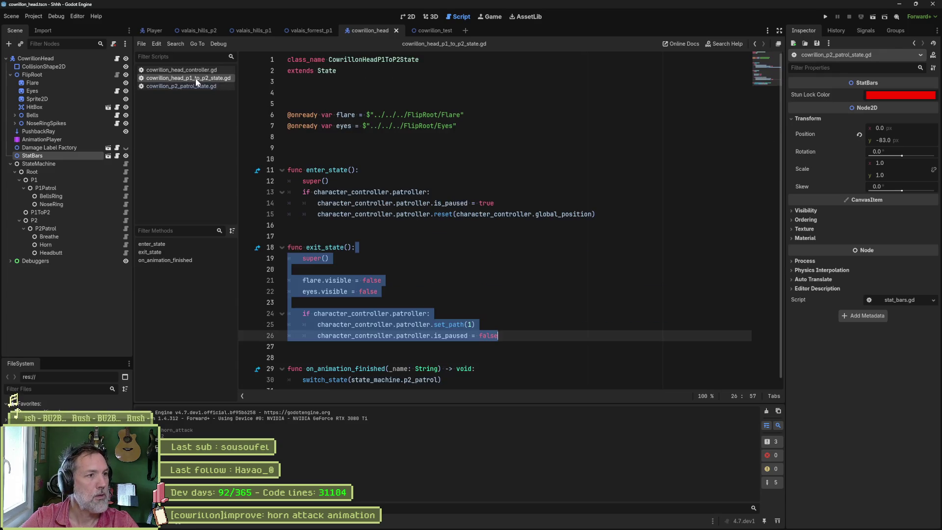
left_click(392, 178)
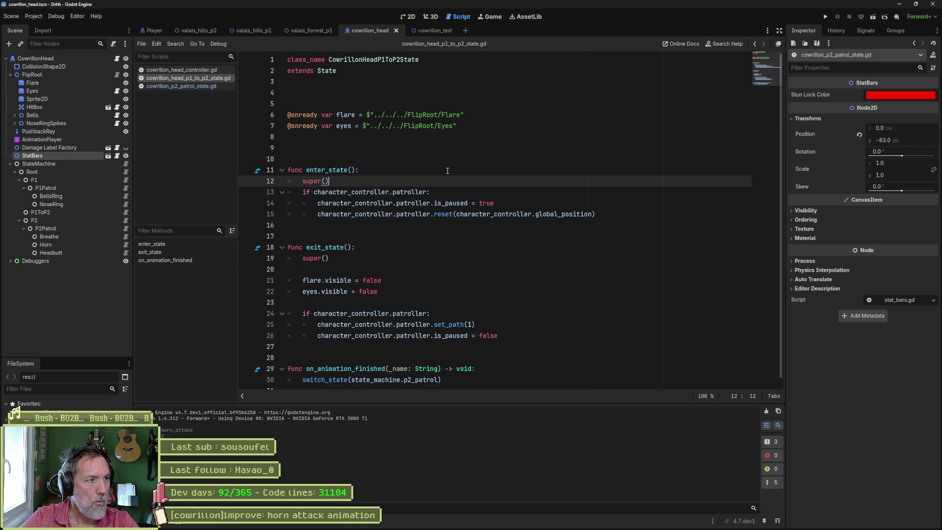
left_click(186, 70)
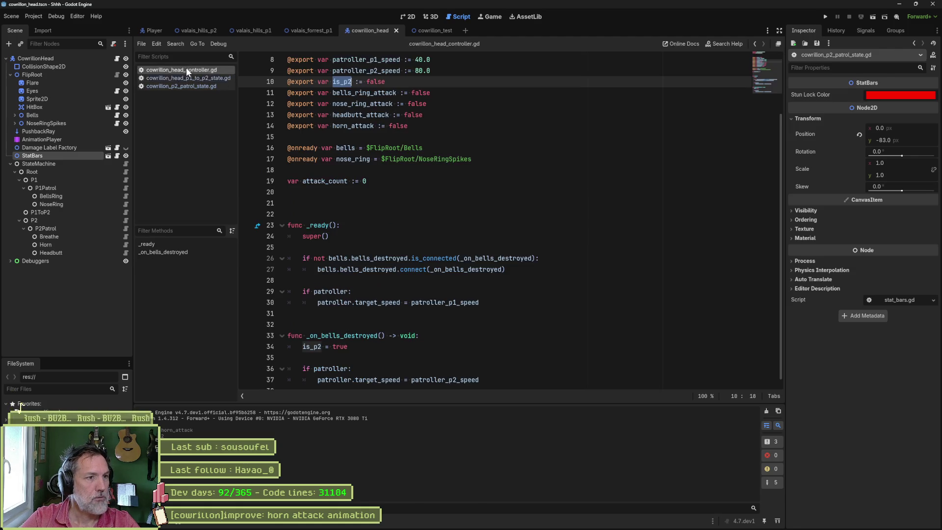
left_click(352, 148)
double_click(352, 148)
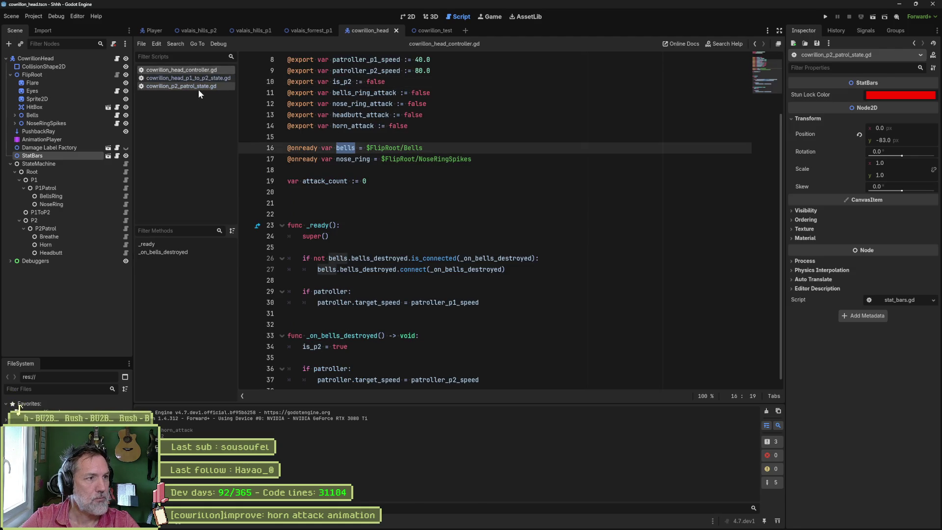
Return to the P1-to-P2 state script and launch Quick Open to search for a file.
left_click(188, 78)
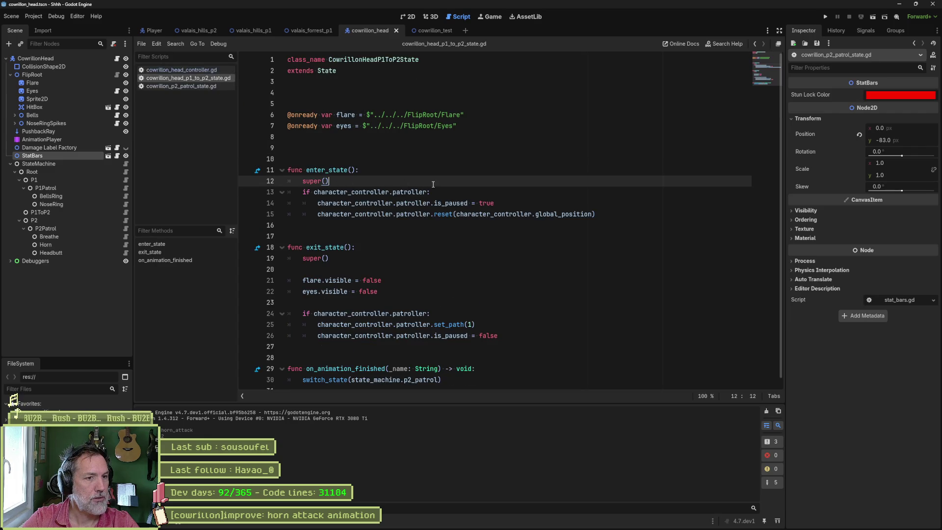
left_click(634, 214)
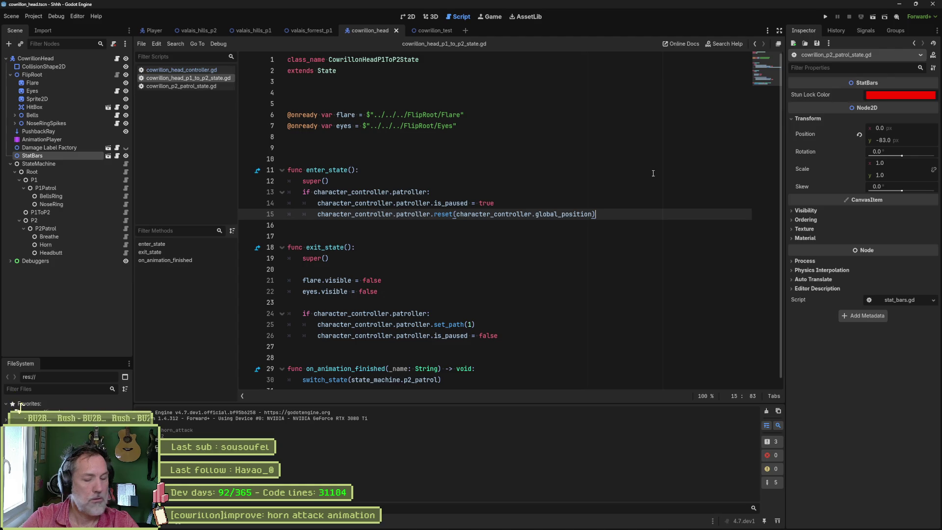
key("alt+shift+o")
Open bells.gd, scroll through its code, then switch back to cowrillon_head_p1_to_p2_state.gd.
type("bells")
key("Return")
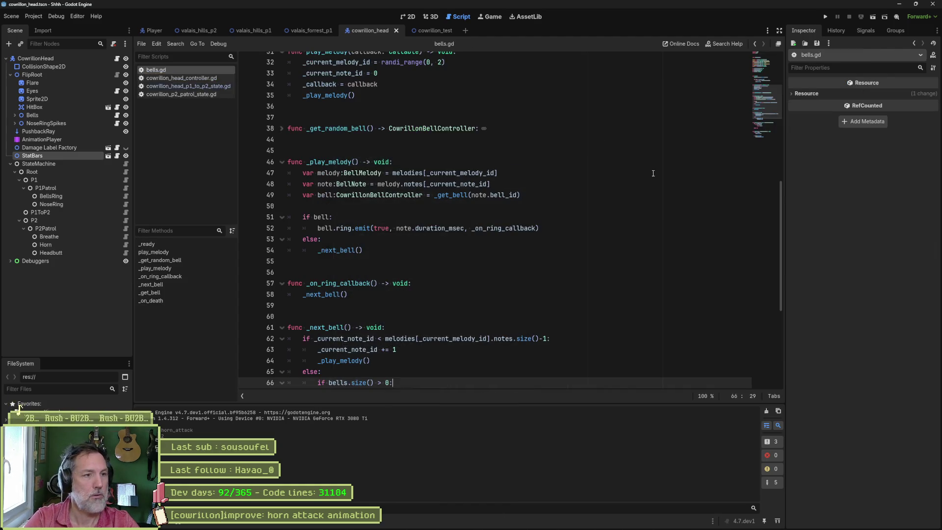
left_click(630, 184)
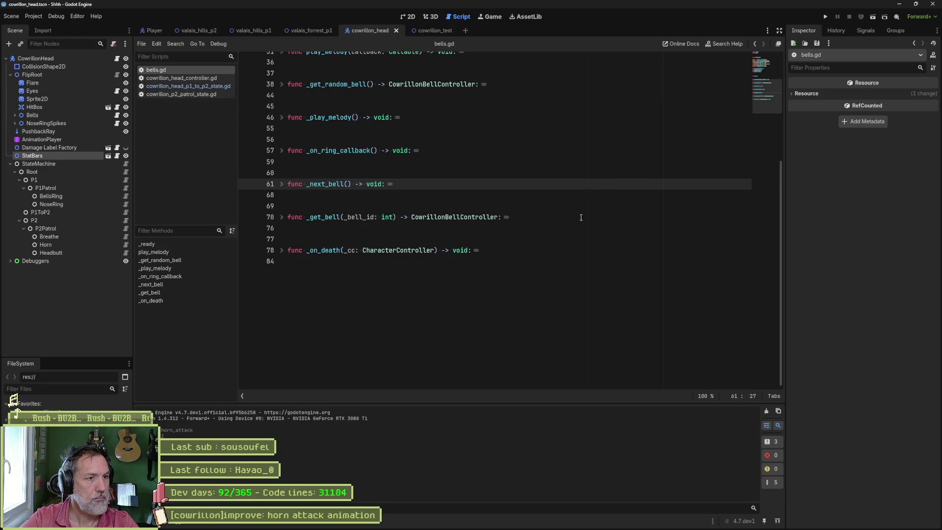
scroll(516, 284, "up", 5)
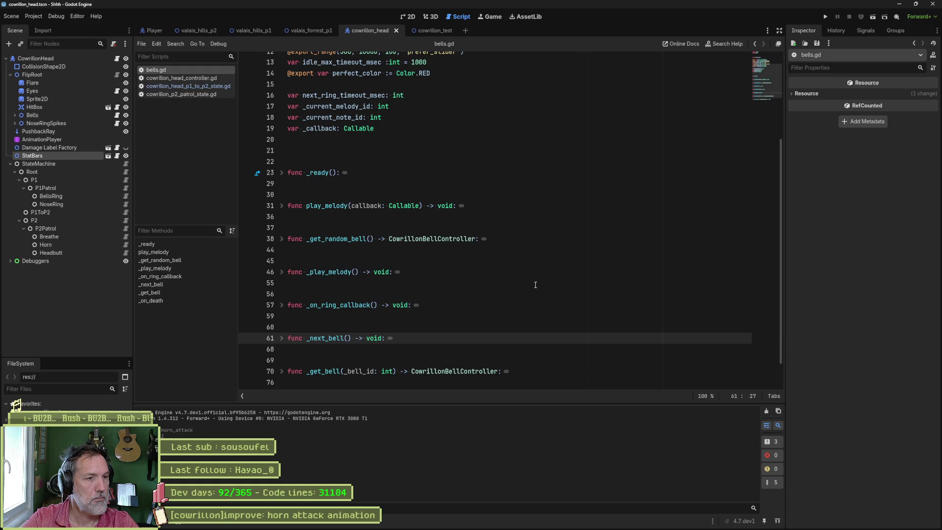
scroll(535, 285, "down", 1)
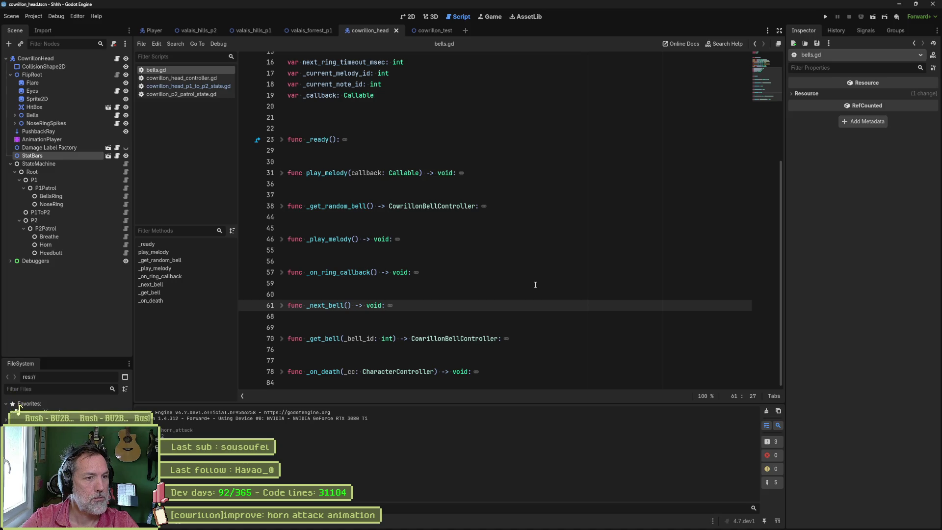
scroll(535, 285, "up", 5)
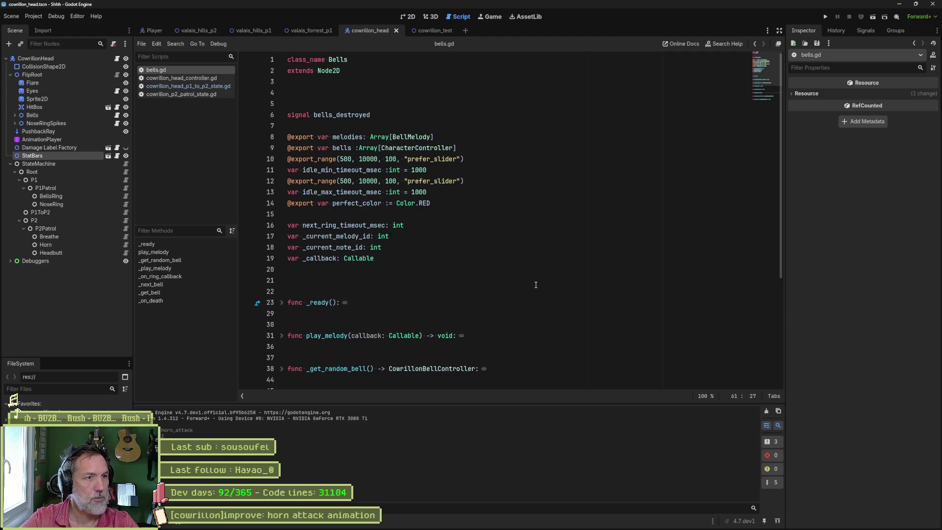
left_click(218, 87)
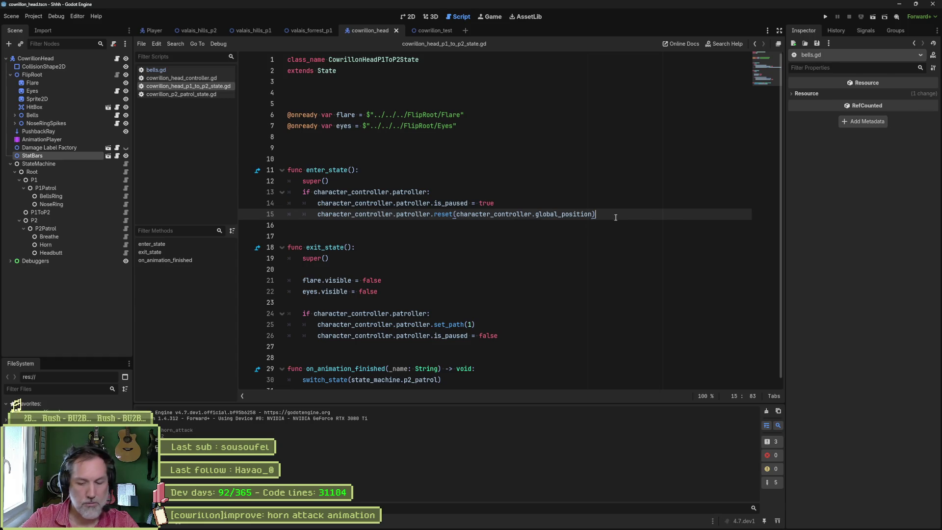
Add line 17 in enter_state and start a queue_free() call using autocomplete.
key("Return")
key("Return")
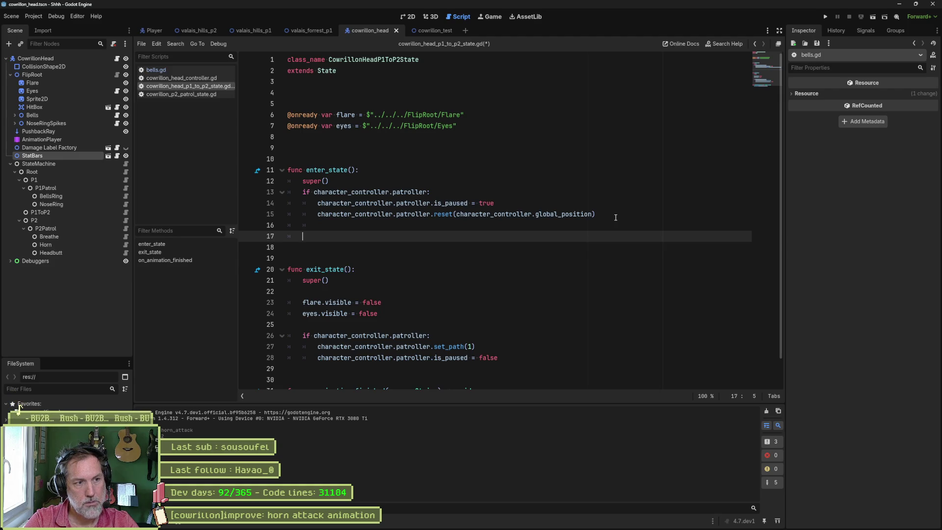
type("cha")
key("Return")
type(".be")
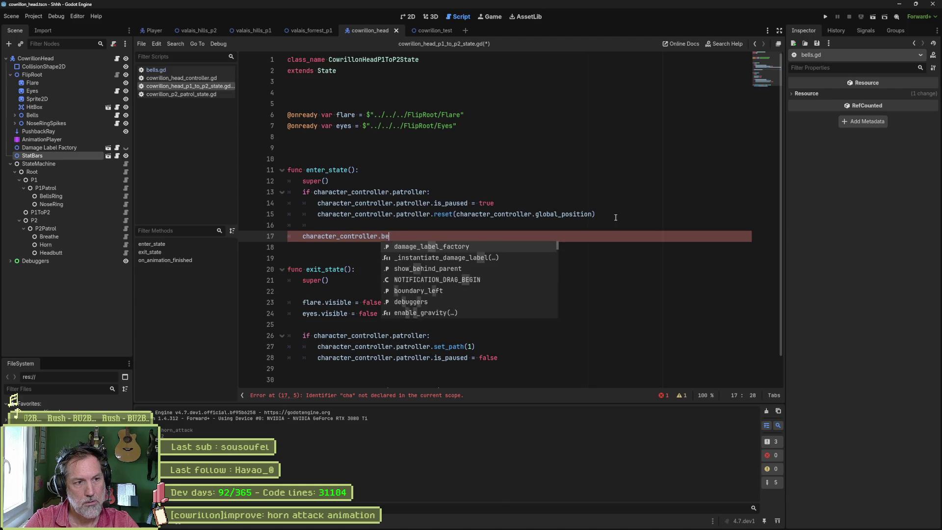
key("Return")
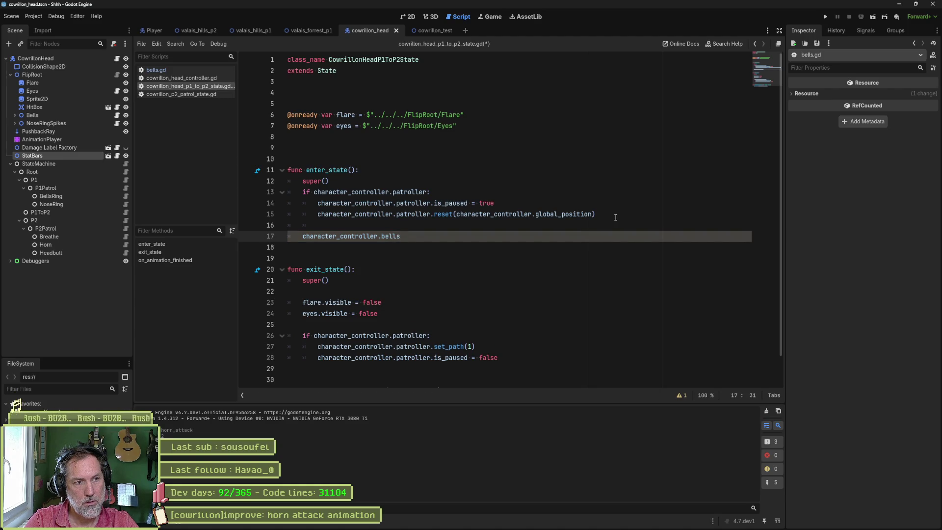
type(".qu")
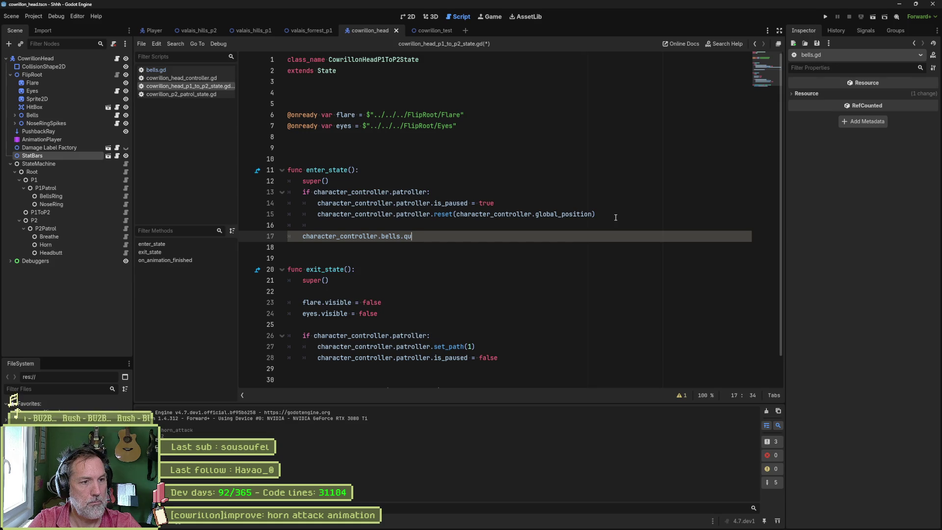
key("ctrl+BackSpace")
key("ctrl+BackSpace")
key("ctrl+BackSpace")
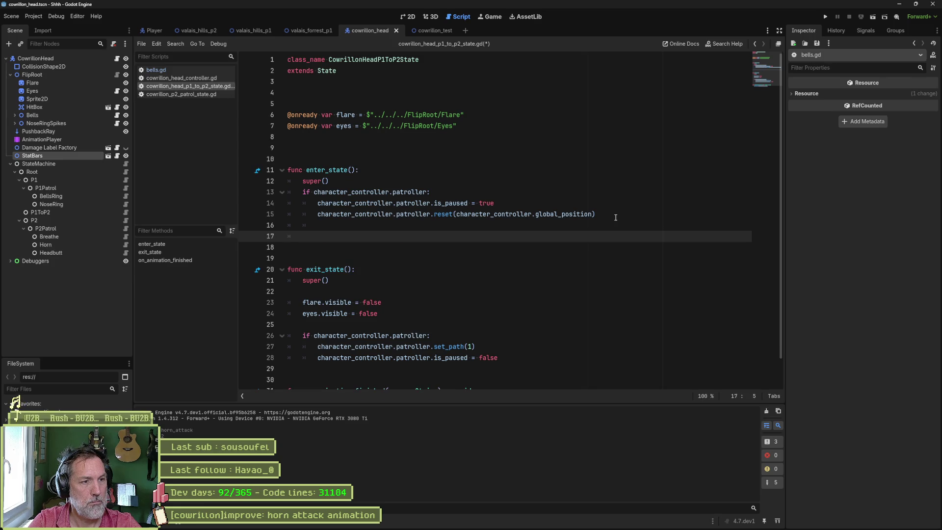
type("queu")
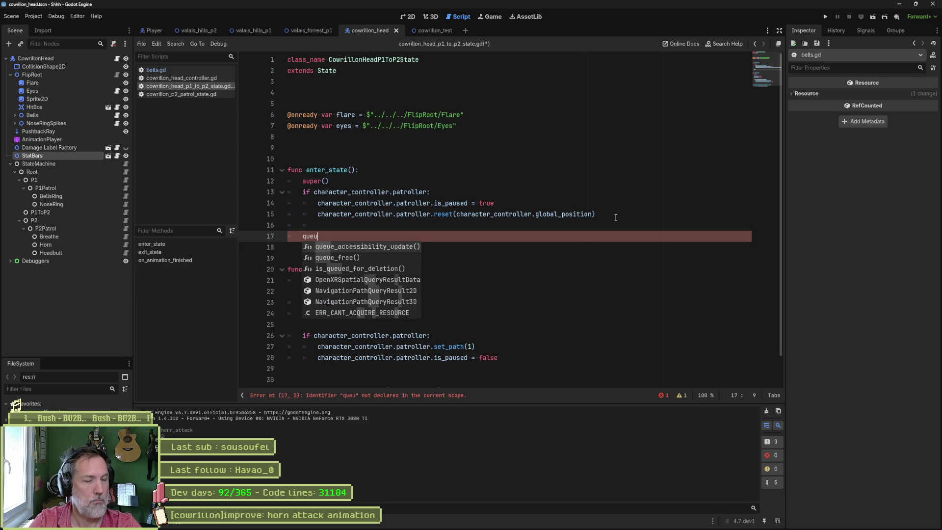
key("Down")
key("Return")
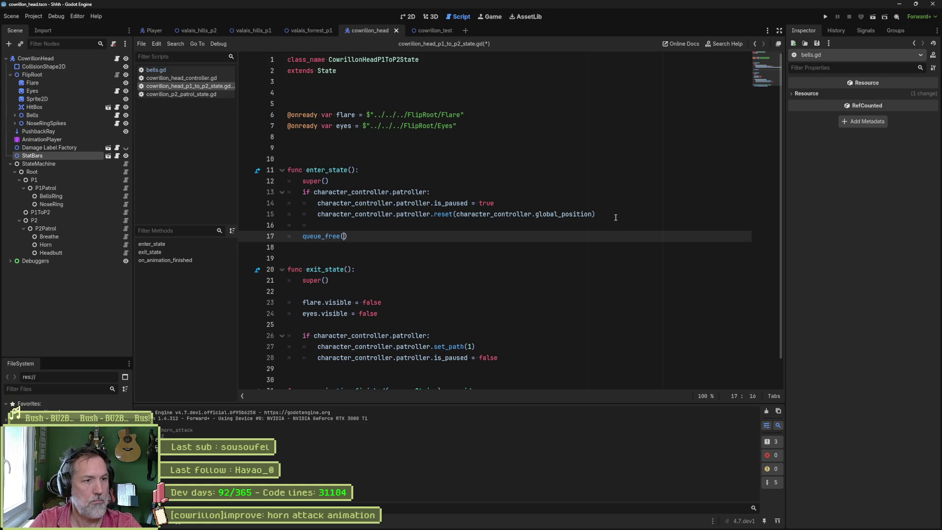
Finish line 17 as character_controller.bells.queue_free() and run the game with F5.
type("ch")
key("Return")
type(".")
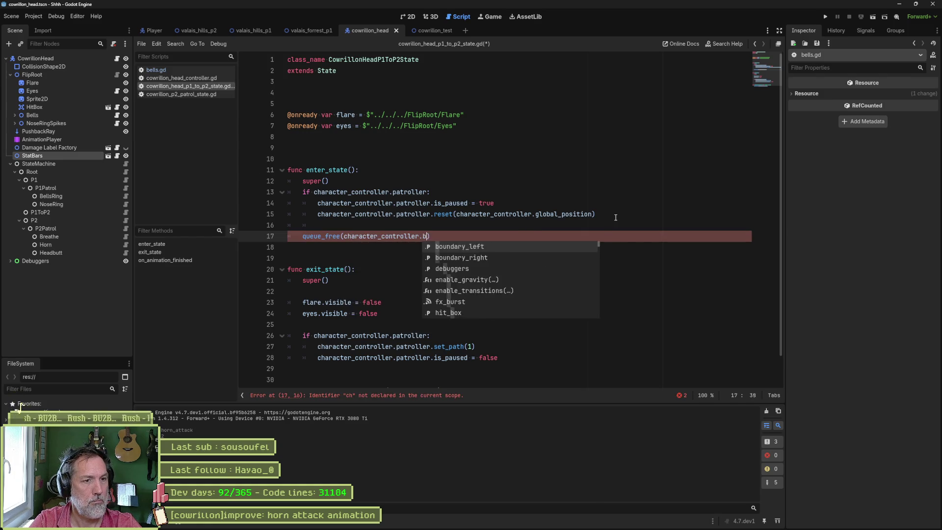
type("b")
key("Return")
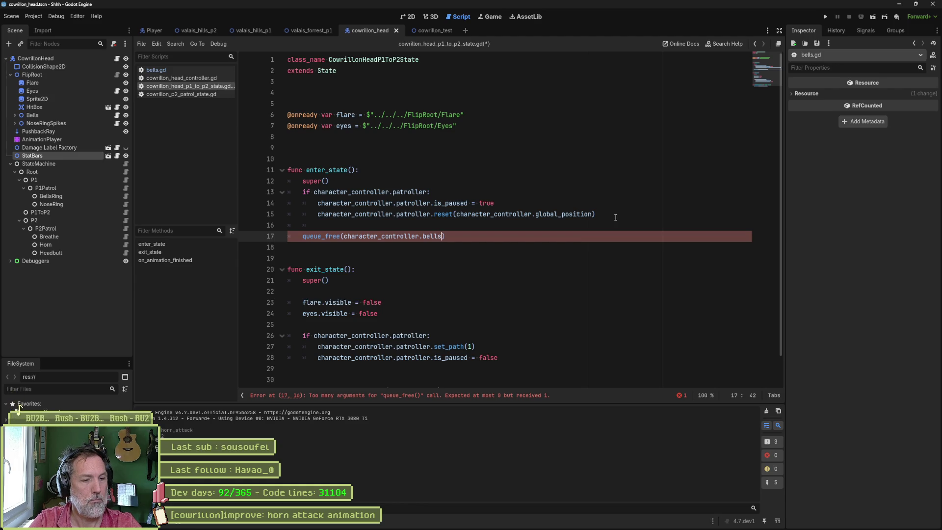
key("ctrl+shift+Left")
key("ctrl+shift+Left")
key("ctrl+shift+Left")
key("ctrl+c")
key("BackSpace")
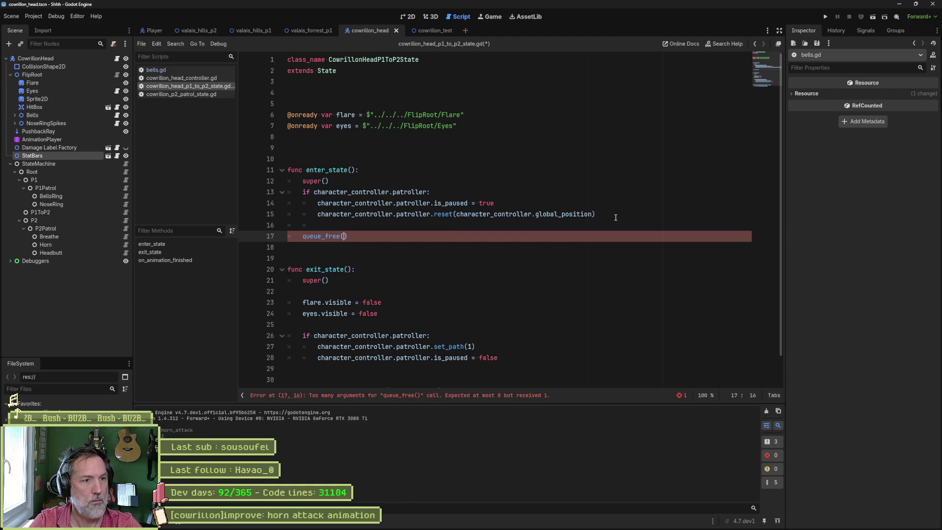
key("Home")
key("ctrl+v")
type(".")
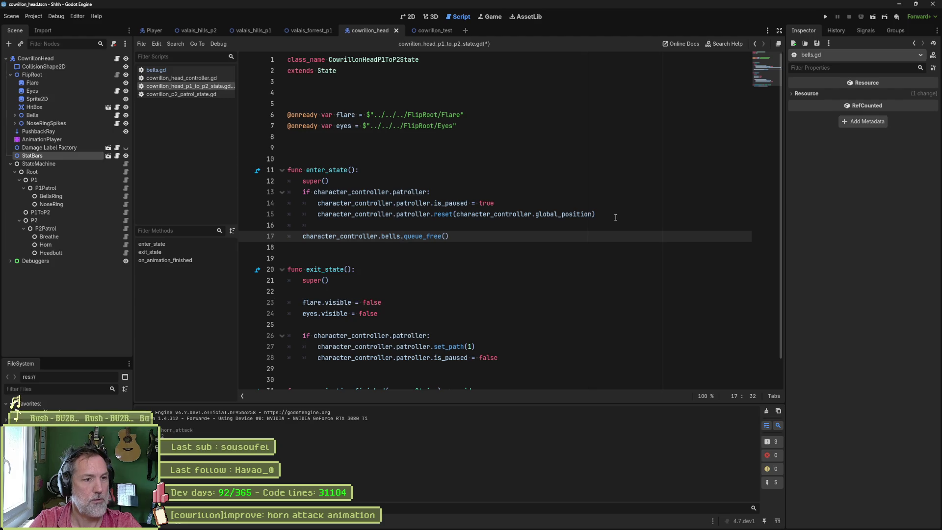
key("F5")
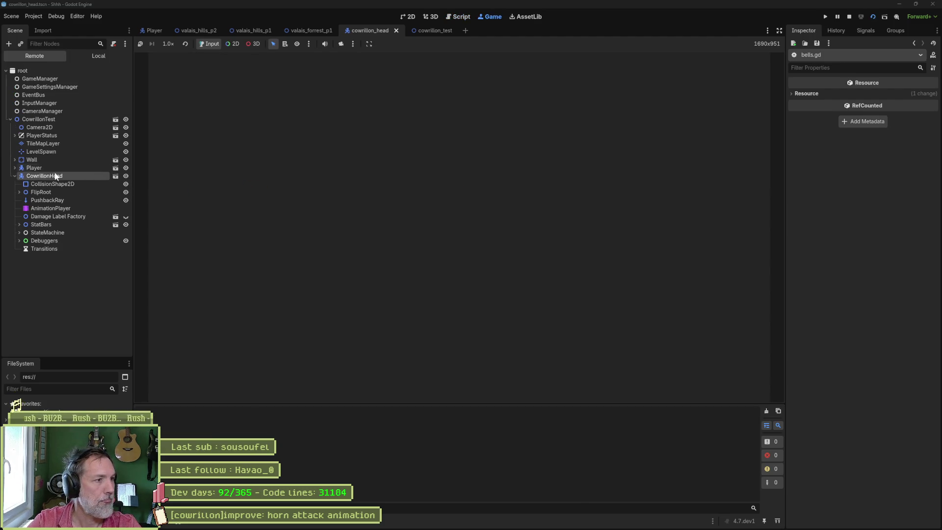
Rerun from the cowrillon_test scene and tick Is P 2 and Horn Attack on the live CowrillonHead.
key("F8")
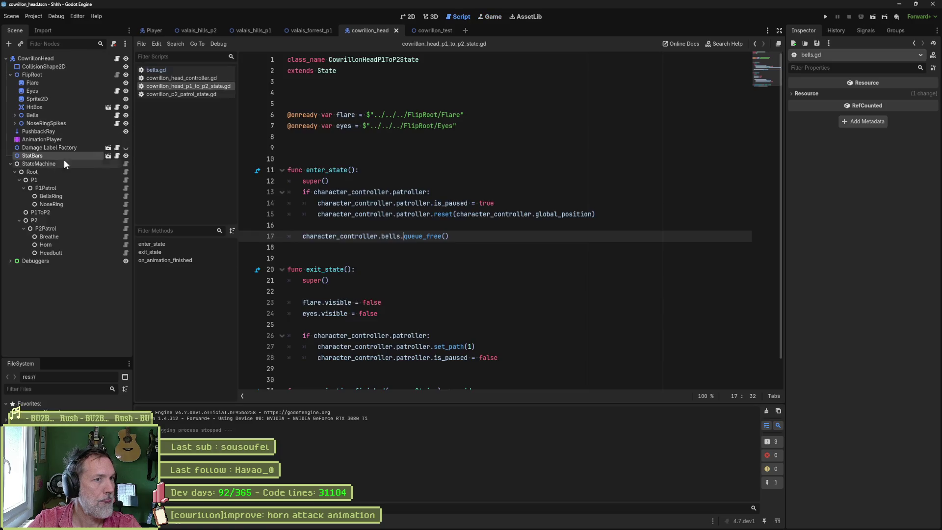
left_click(437, 30)
key("F6")
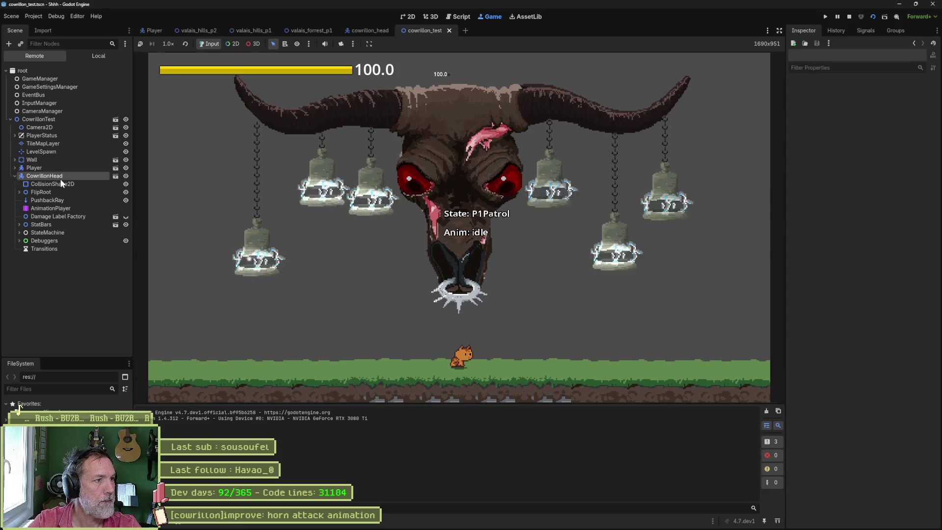
left_click(61, 180)
scroll(880, 325, "down", 5)
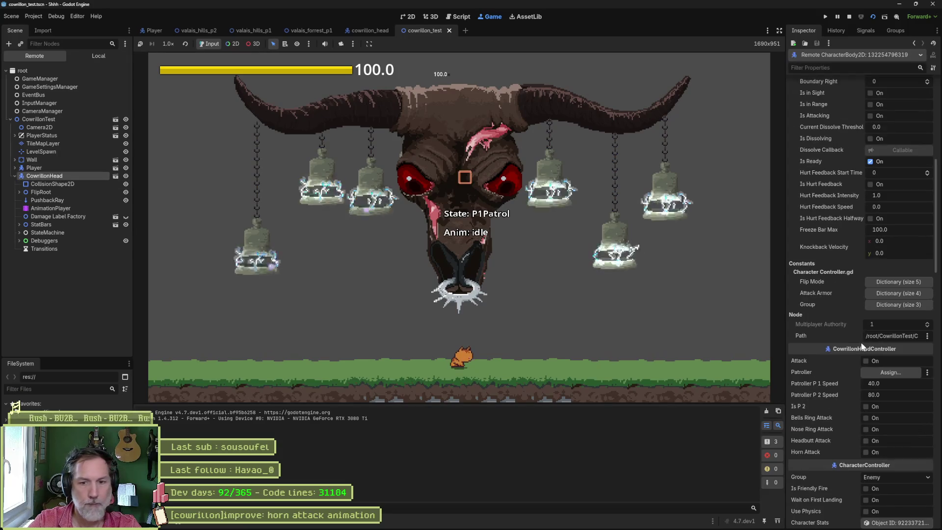
left_click(870, 407)
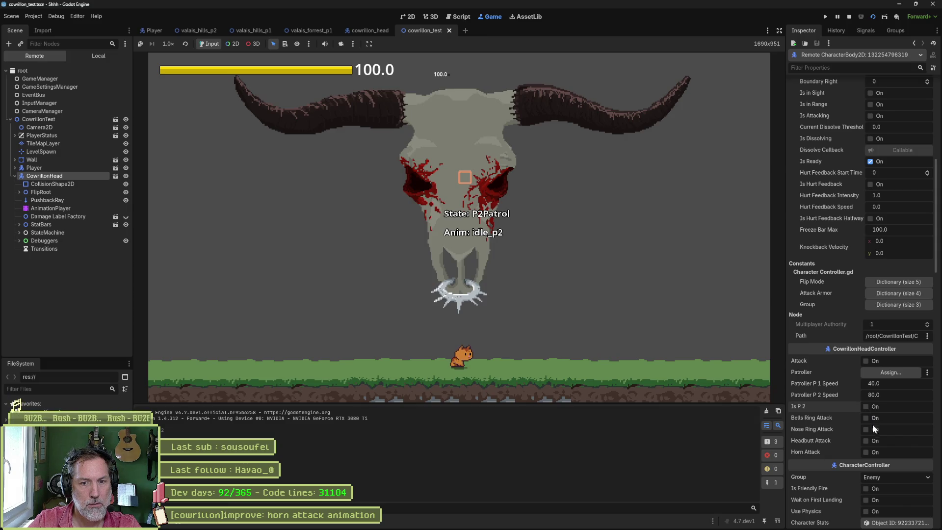
left_click(867, 453)
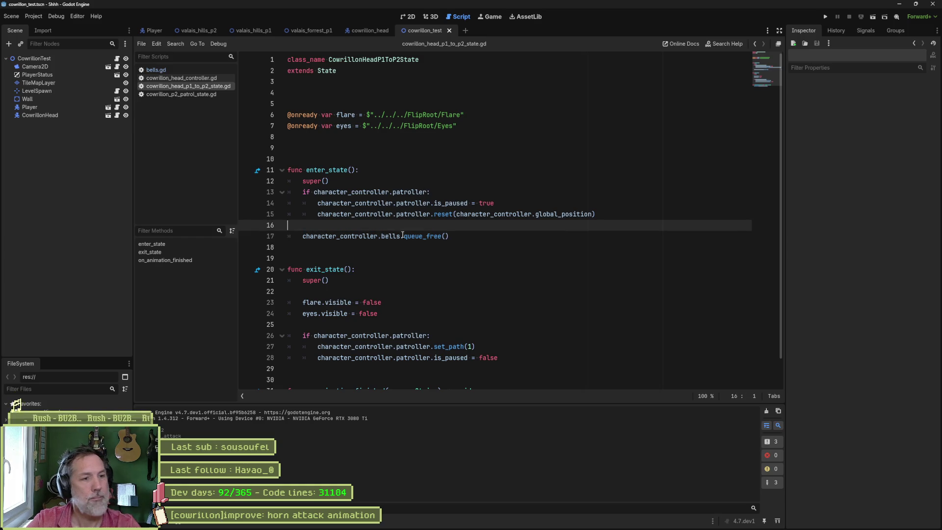
Append '# when testing p2 without completing p1' to line 17's queue_free() call and save.
left_click(458, 237)
type("# ")
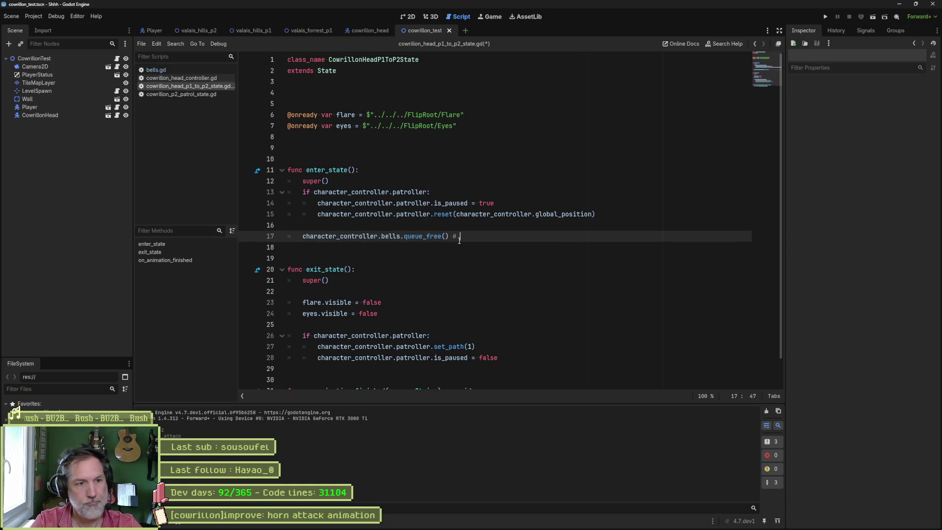
type("when testing f")
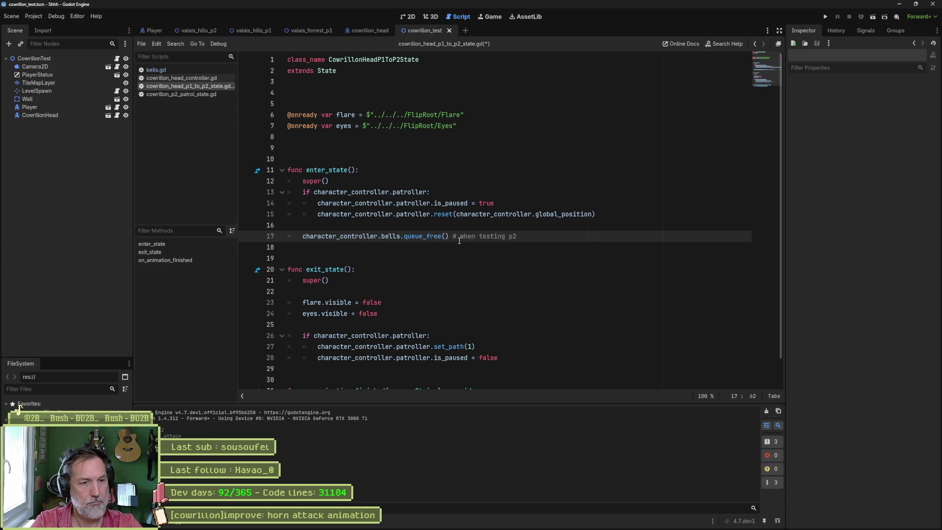
type("without ")
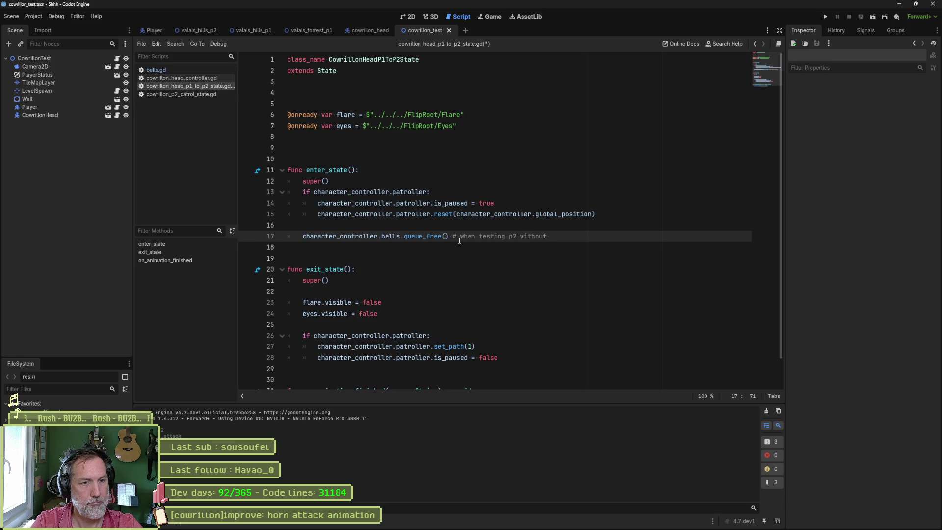
type("completing p1")
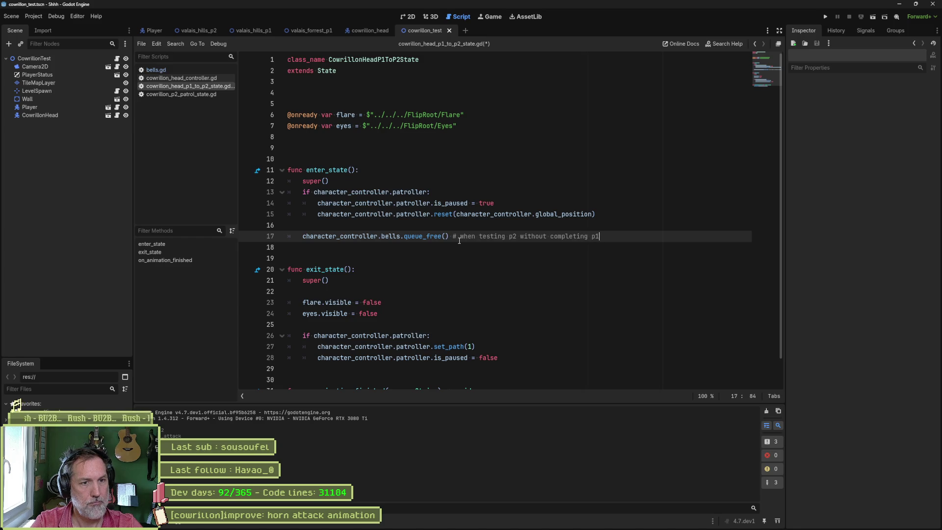
key("ctrl+s")
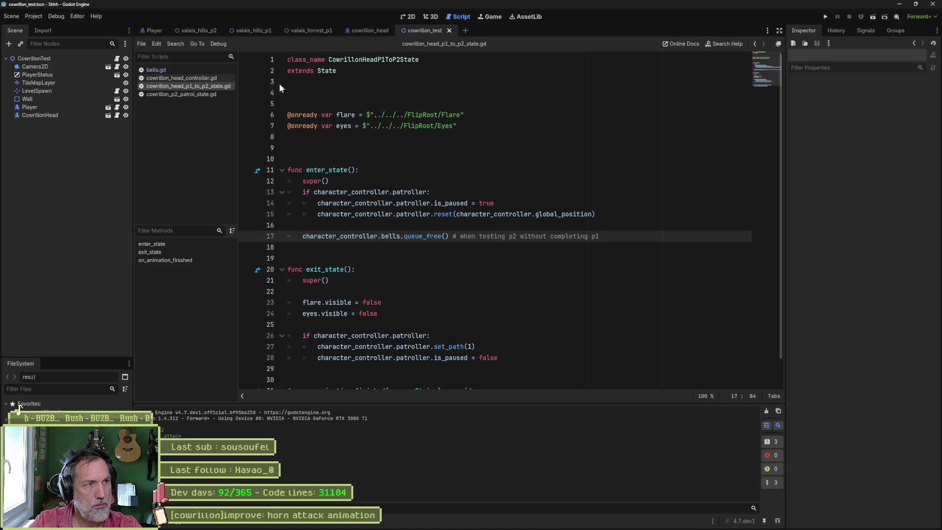
left_click(368, 30)
left_click(78, 140)
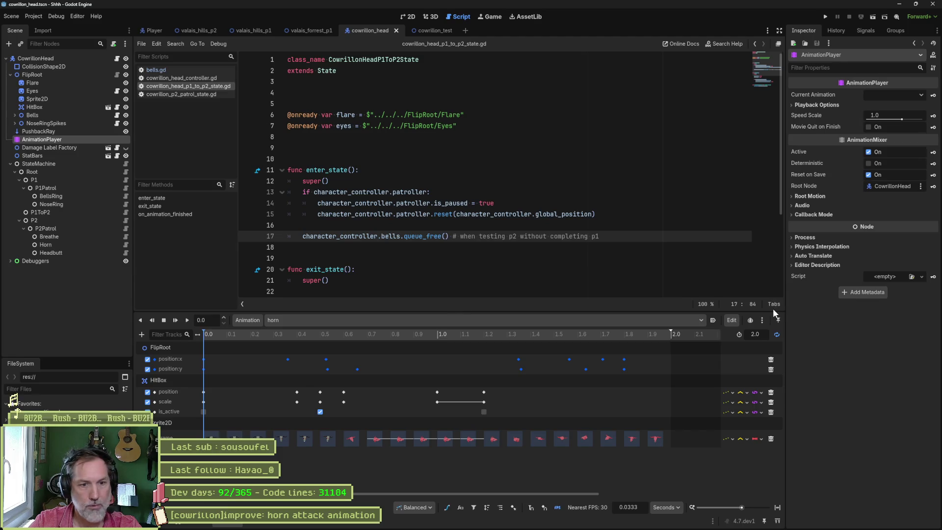
key("ctrl+Tab")
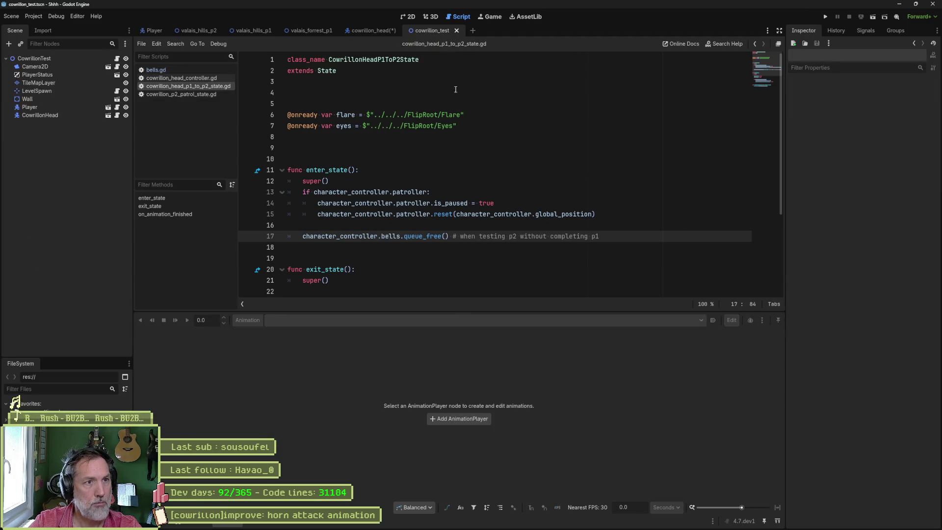
key("F6")
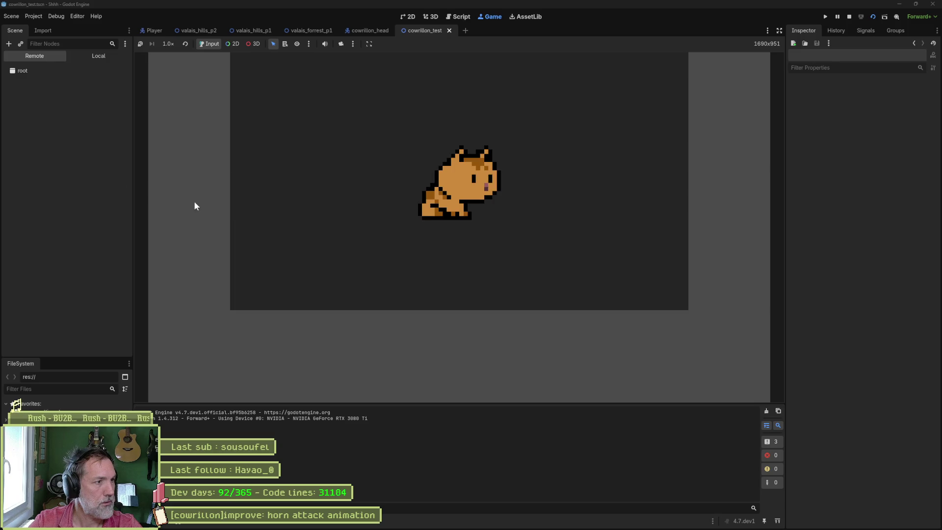
left_click(42, 169)
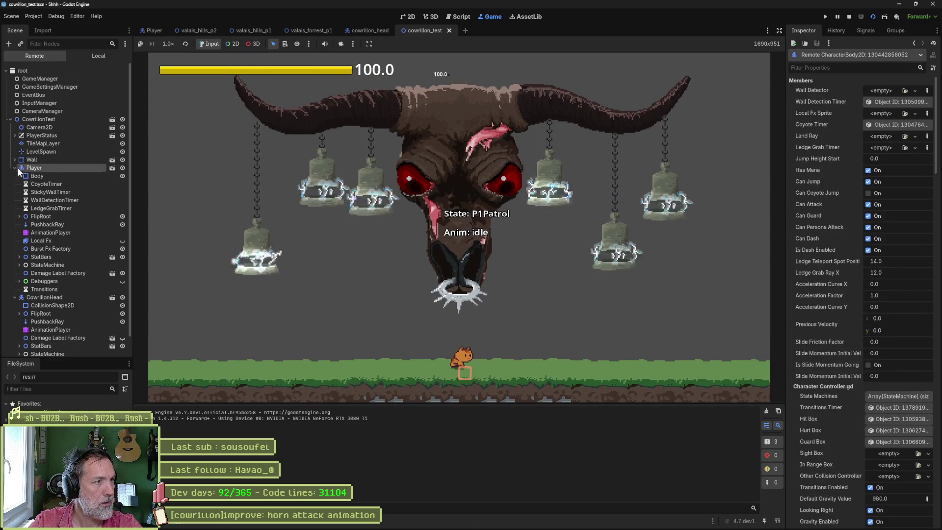
left_click(15, 167)
left_click(44, 175)
scroll(870, 342, "down", 10)
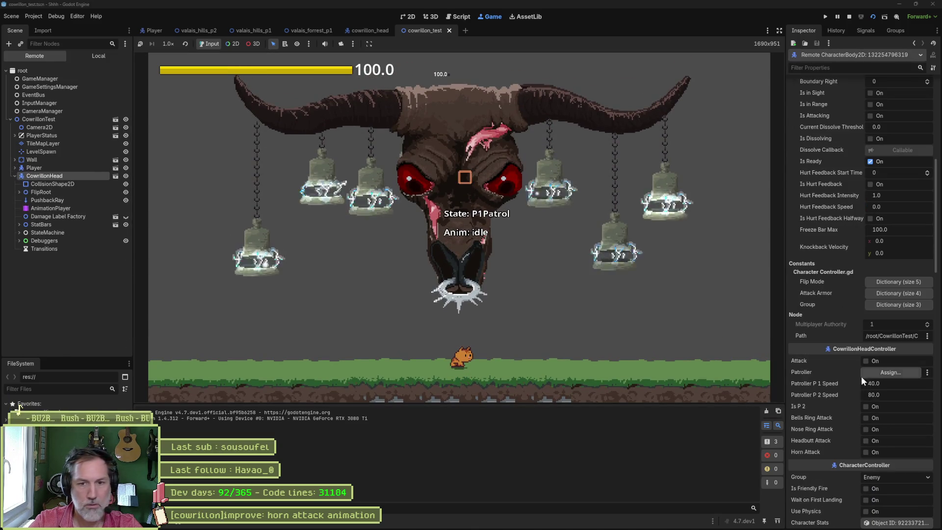
left_click(871, 408)
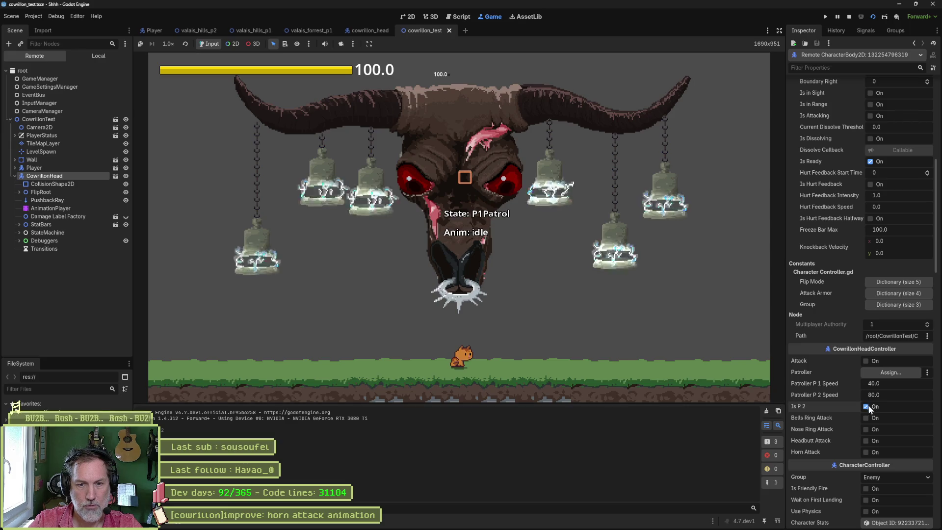
left_click(865, 452)
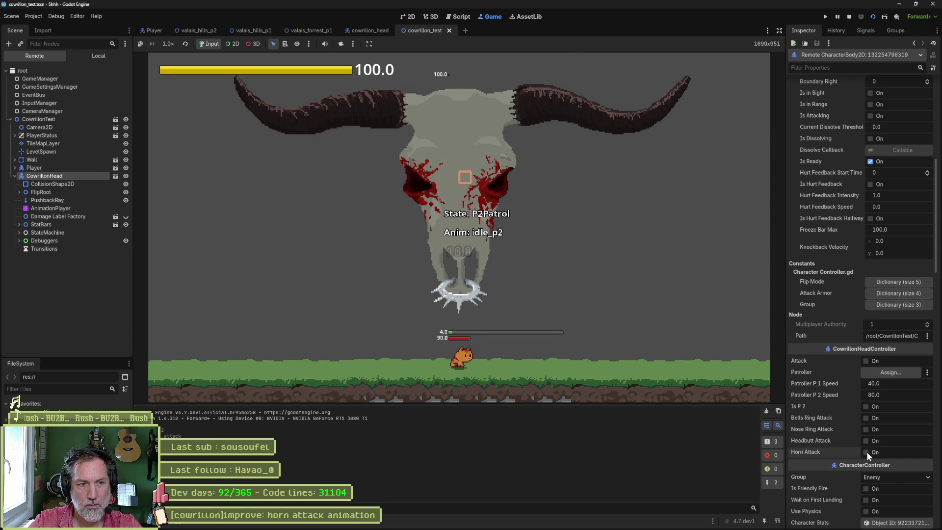
left_click(866, 451)
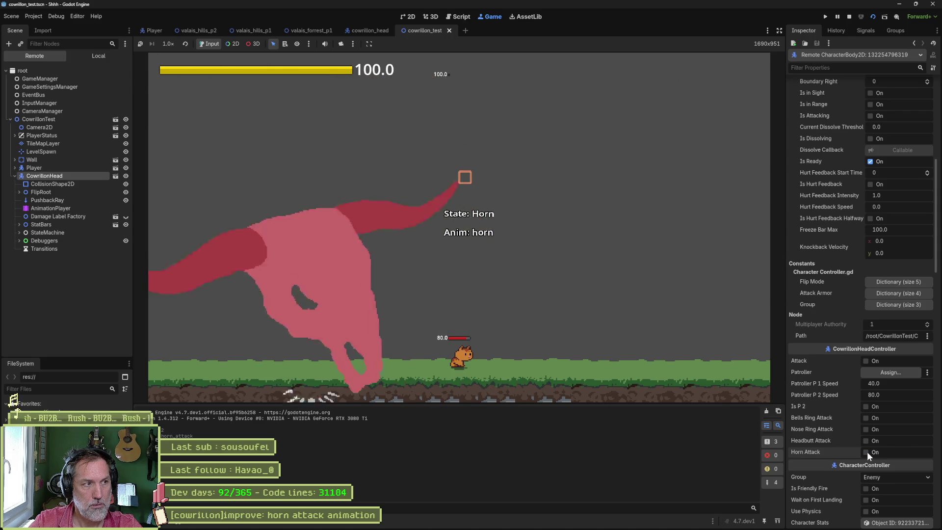
left_click(19, 192)
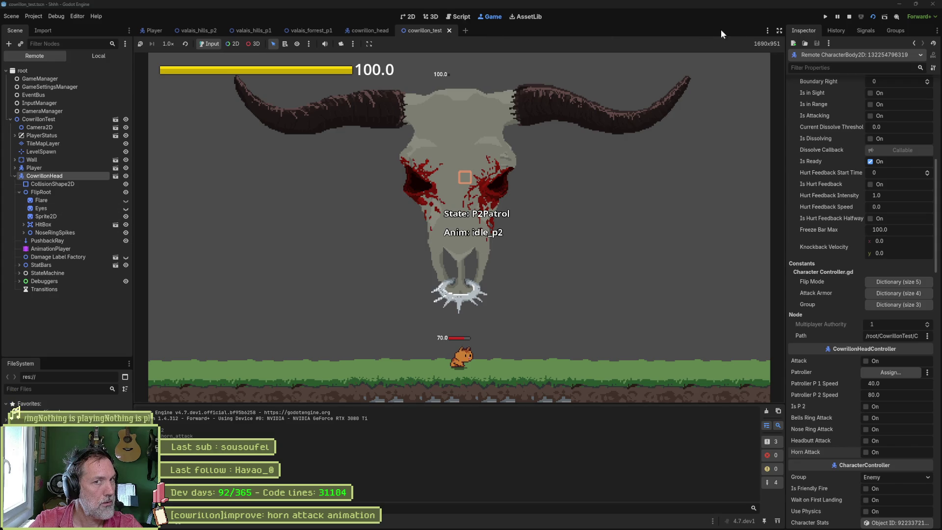
left_click(849, 18)
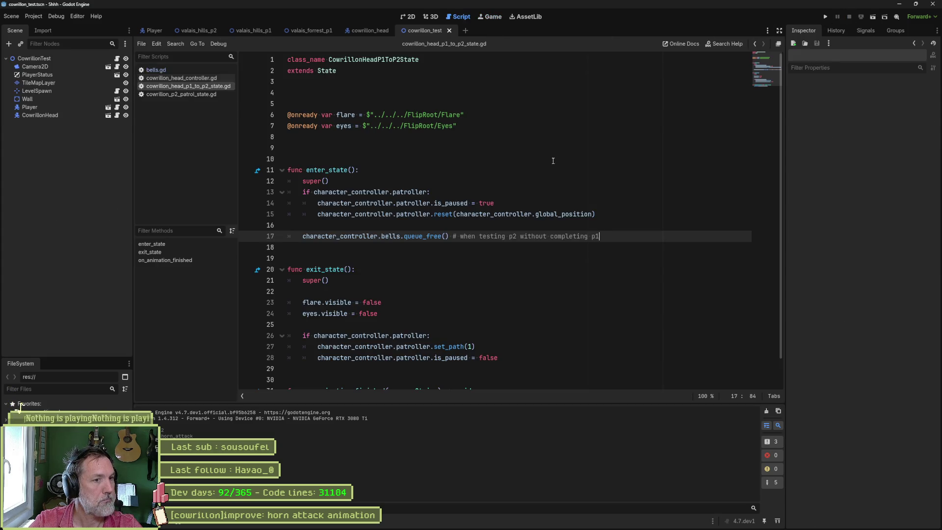
Wrap the bells removal in an 'if character_controller.bells:' guard and save the script.
left_click_drag(300, 237, 403, 236)
key("ctrl+c")
left_click(412, 224)
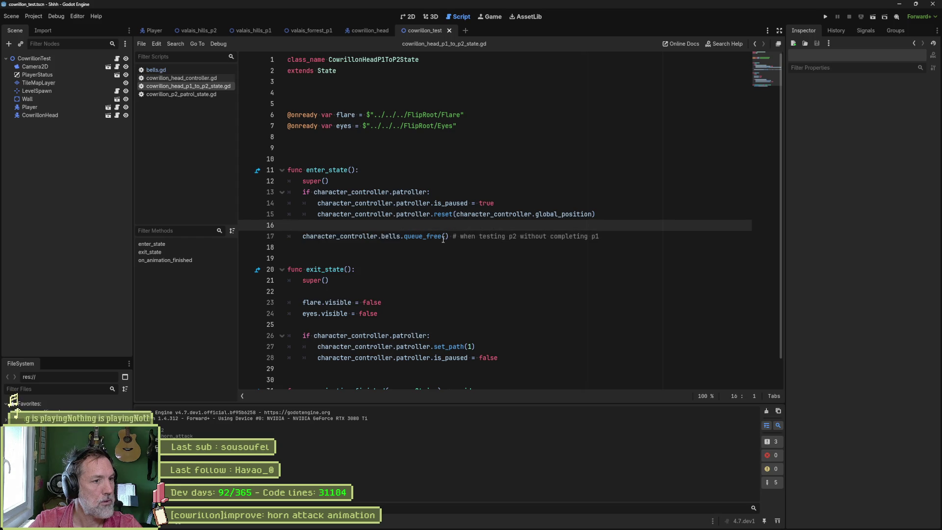
key("Return")
key("Tab")
type("if not")
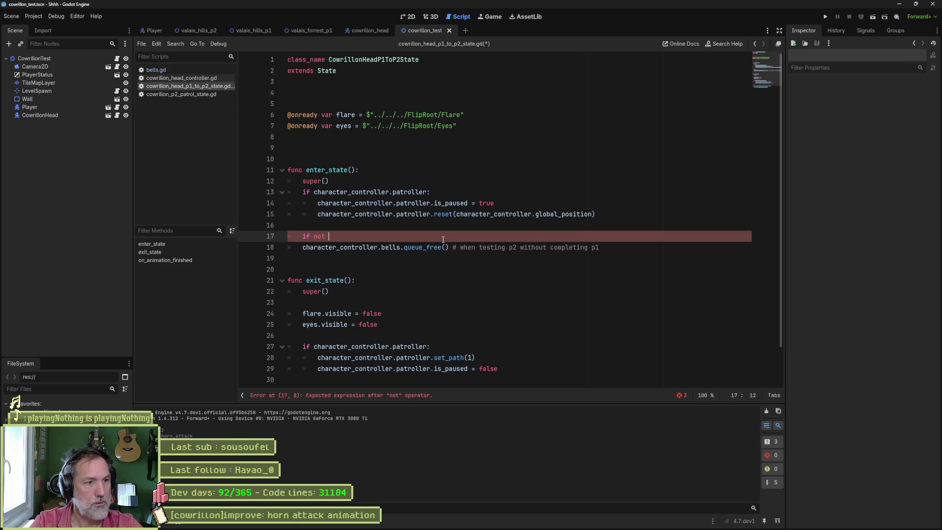
key("BackSpace")
key("BackSpace")
key("BackSpace")
key("ctrl+v")
type(":")
key("Down")
key("Home")
key("Tab")
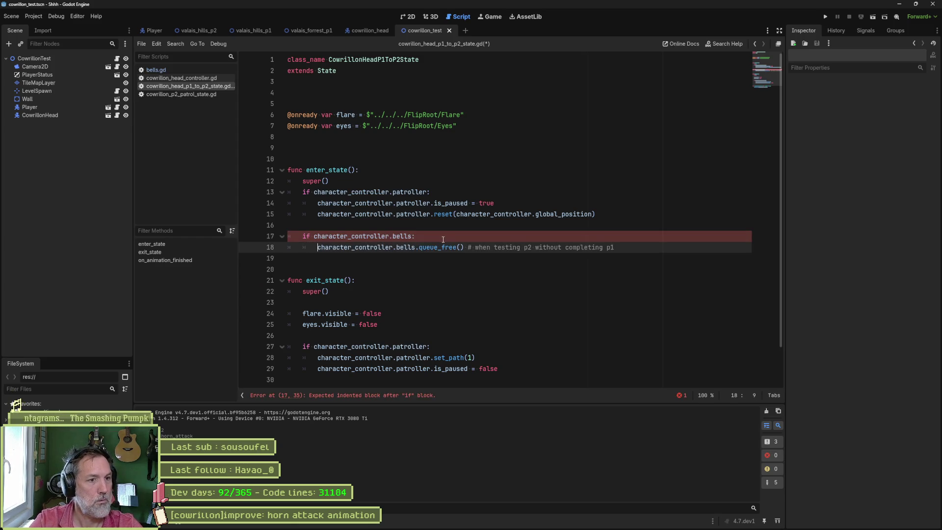
key("ctrl+s")
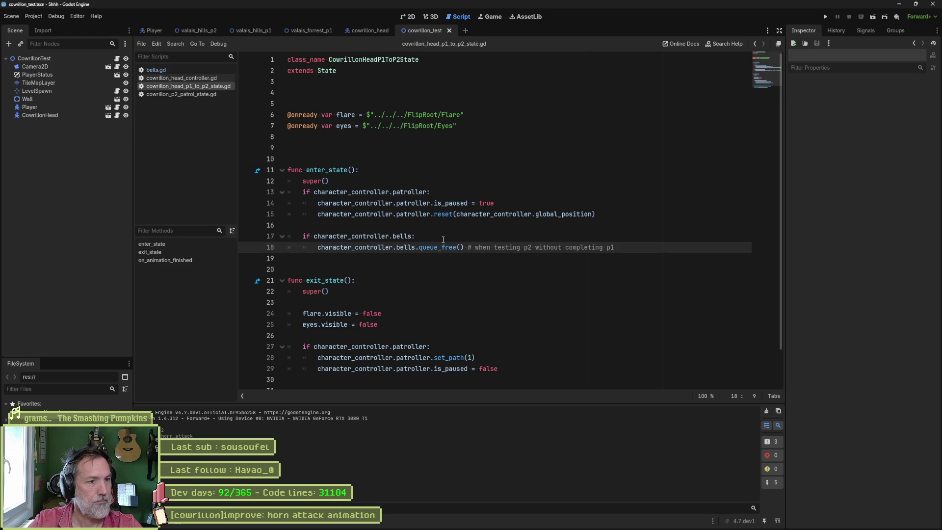
Move the testing comment to its own indented line above the if, save, and view cowrillon_head.
left_click_drag(469, 247, 615, 247)
key("ctrl+x")
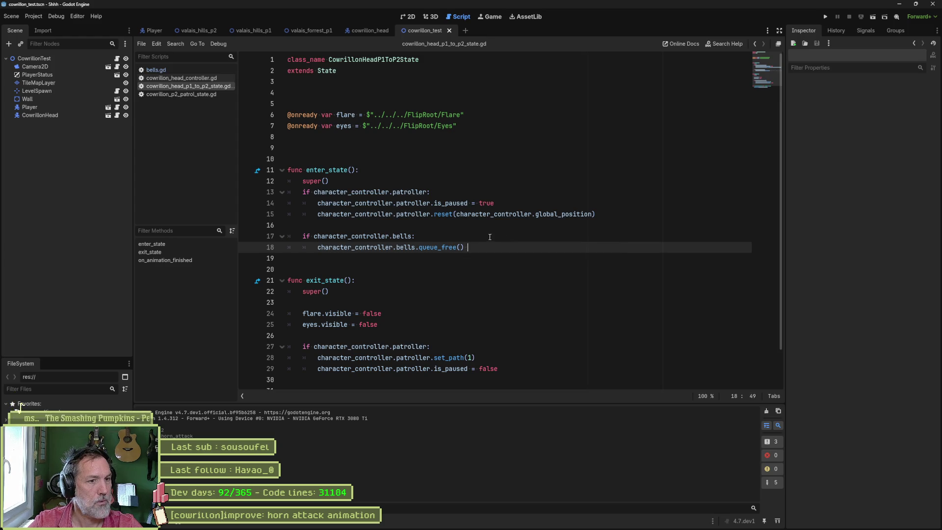
left_click(422, 236)
key("ctrl+v")
key("ctrl+s")
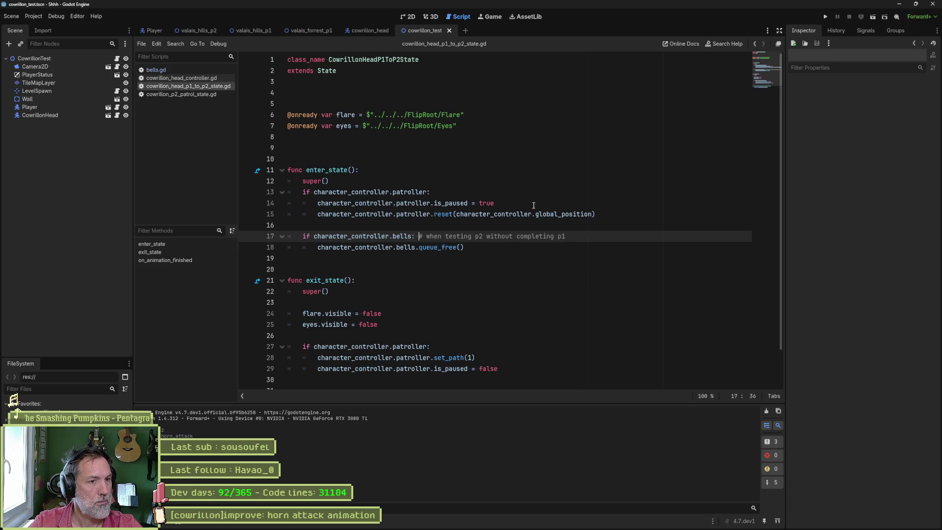
key("shift+End")
key("Delete")
key("Home")
key("Home")
key("Return")
key("Up")
key("ctrl+v")
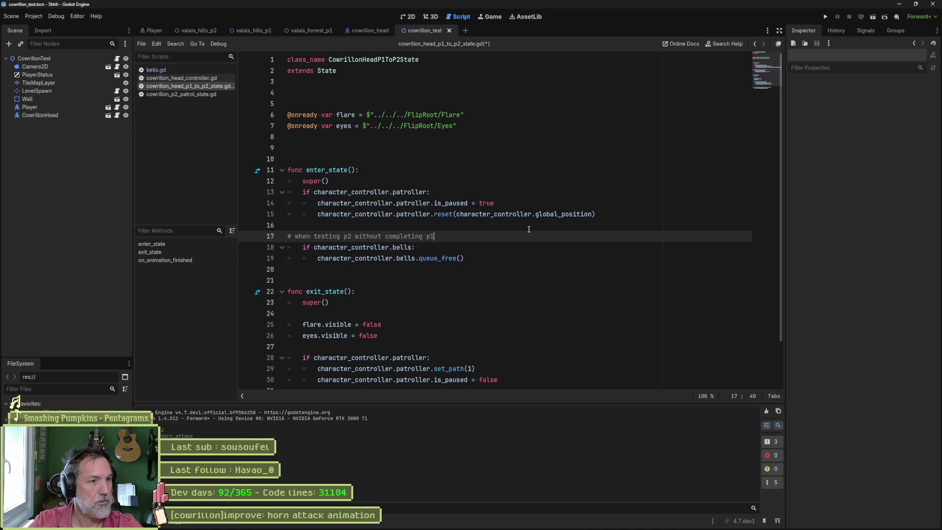
key("Home")
key("Tab")
key("ctrl+s")
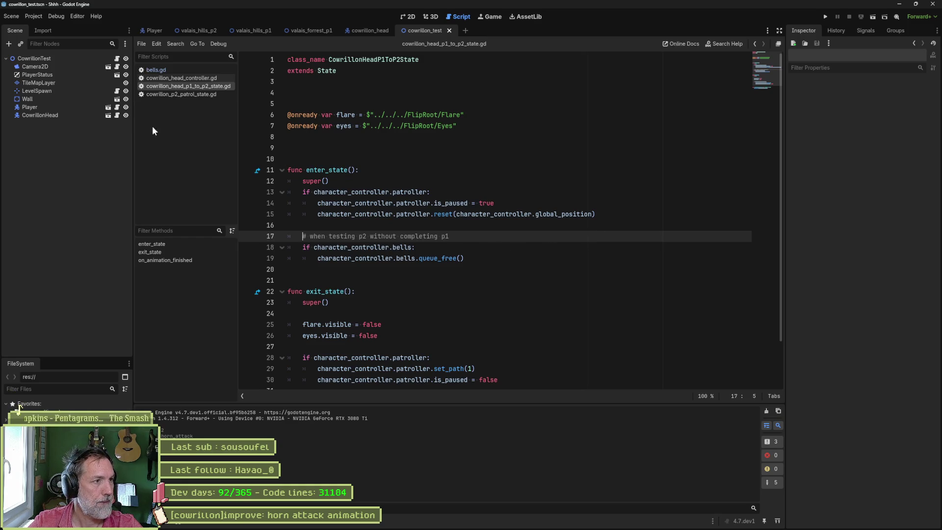
left_click(374, 31)
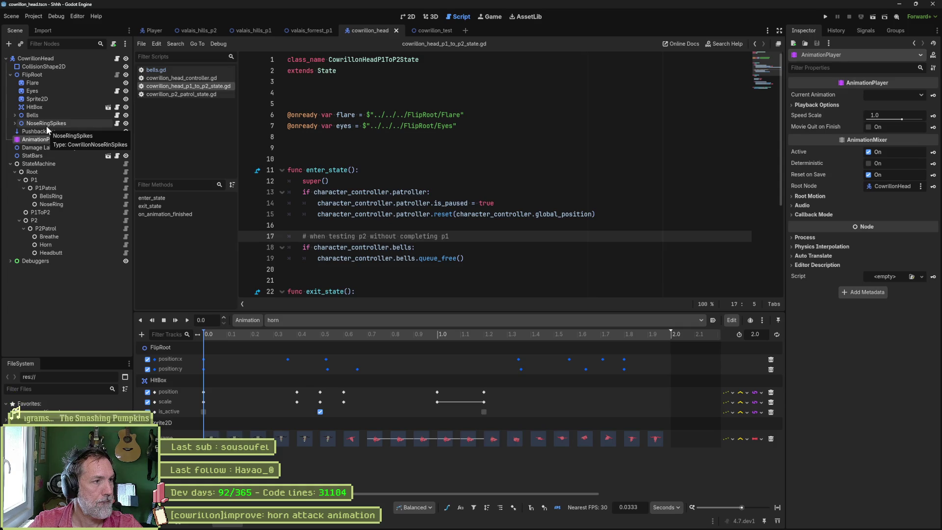
Check the nose_ring variable name in the head controller and type it below the bells removal.
left_click(117, 58)
double_click(348, 160)
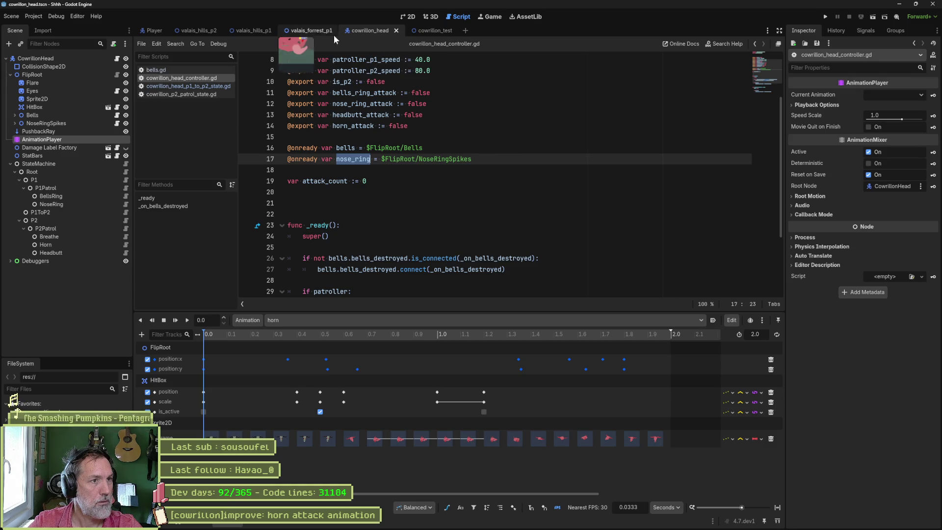
left_click(210, 86)
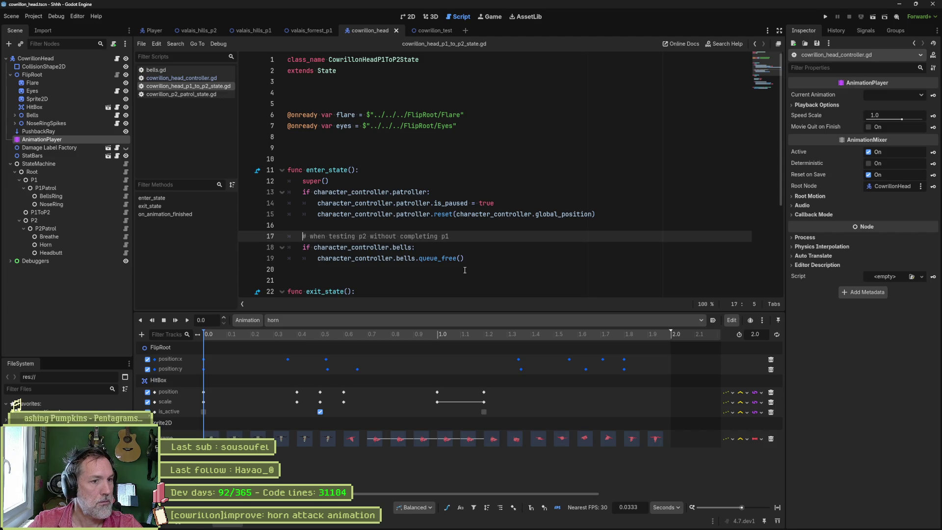
left_click(484, 260)
key("Return")
key("Return")
type("nose_ring")
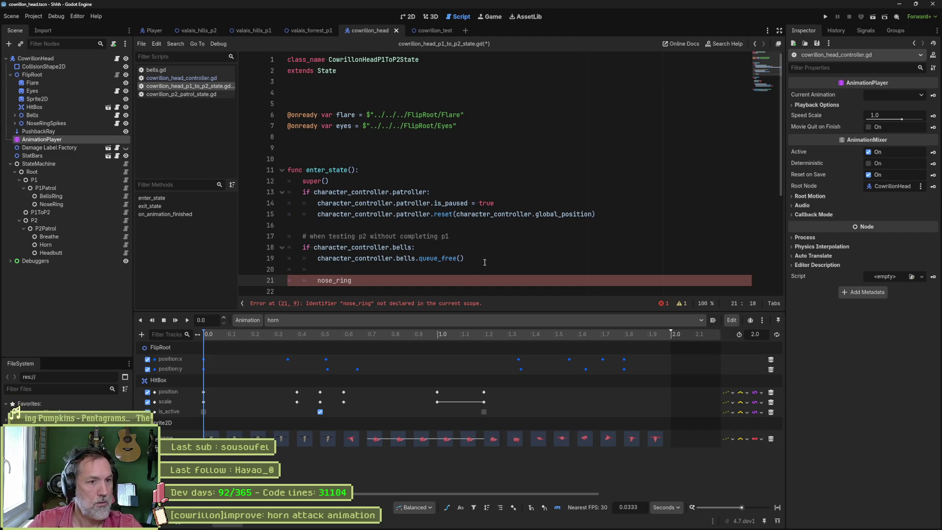
Duplicate the if-bells block, swap bells for nose_ring in the copy, and save.
left_click_drag(485, 263, 586, 230)
key("shift+Down")
key("shift+Down")
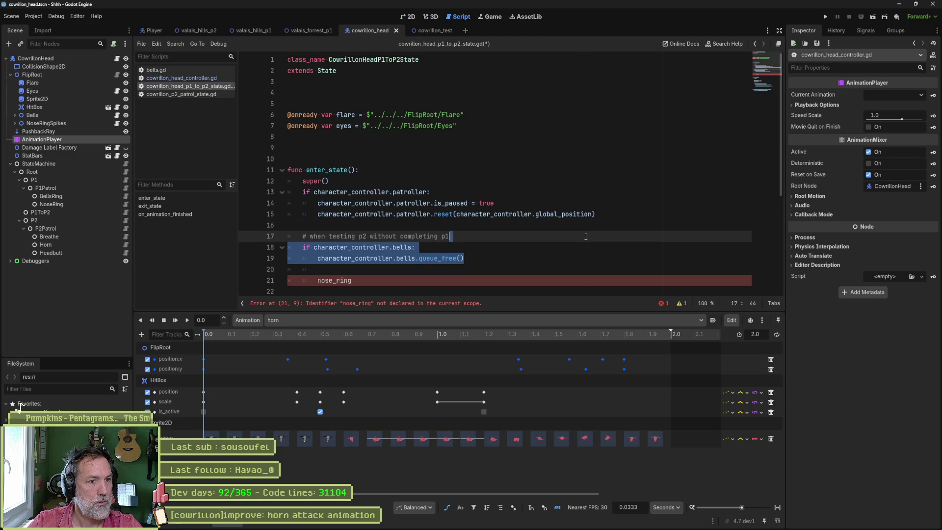
key("ctrl+alt+Down")
scroll(478, 258, "down", 2)
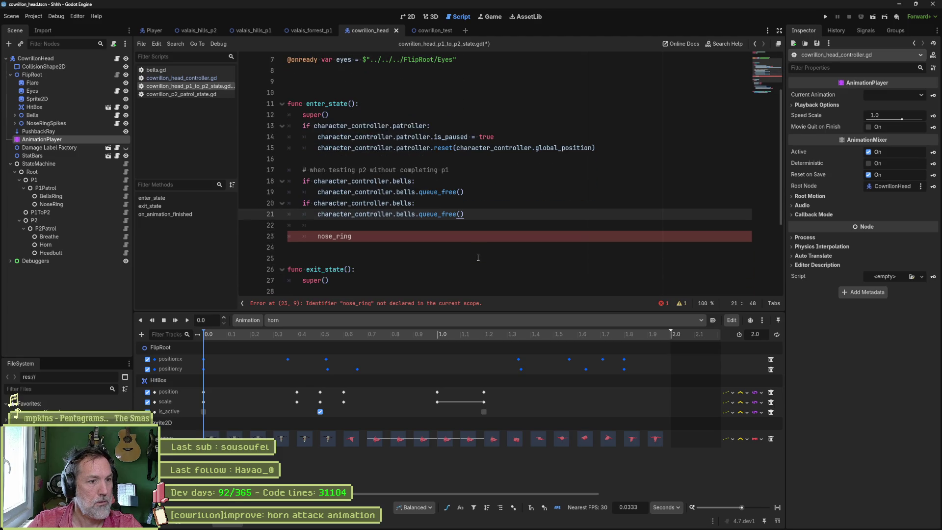
double_click(347, 236)
key("ctrl+x")
double_click(405, 202)
key("ctrl+v")
double_click(406, 214)
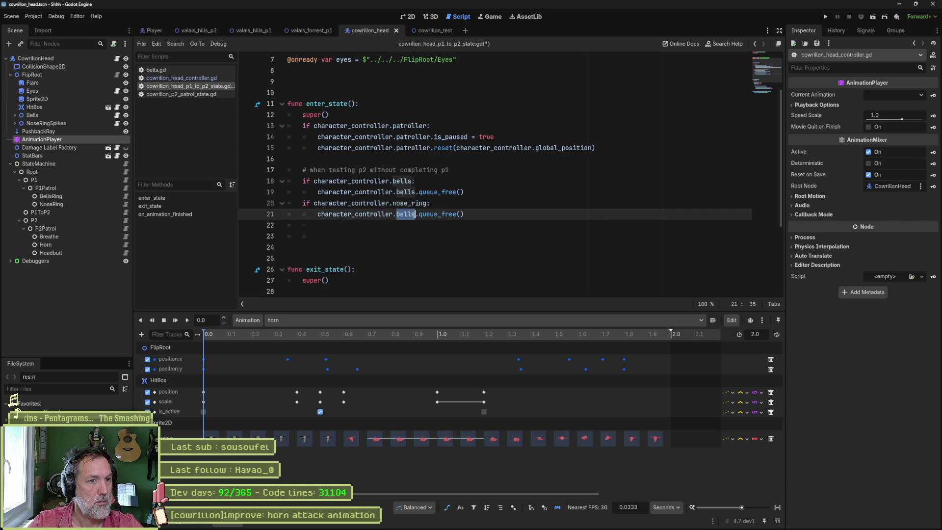
key("ctrl+v")
left_click(494, 192)
key("Return")
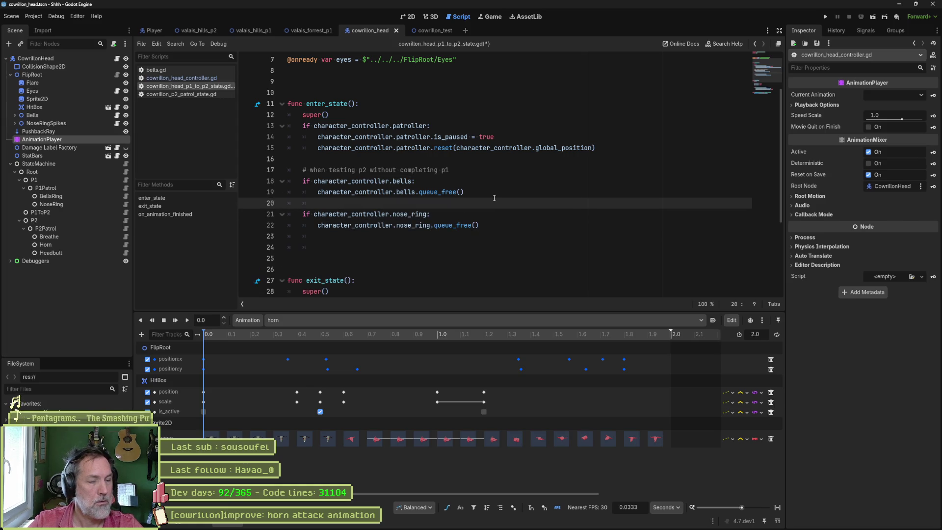
key("ctrl+s")
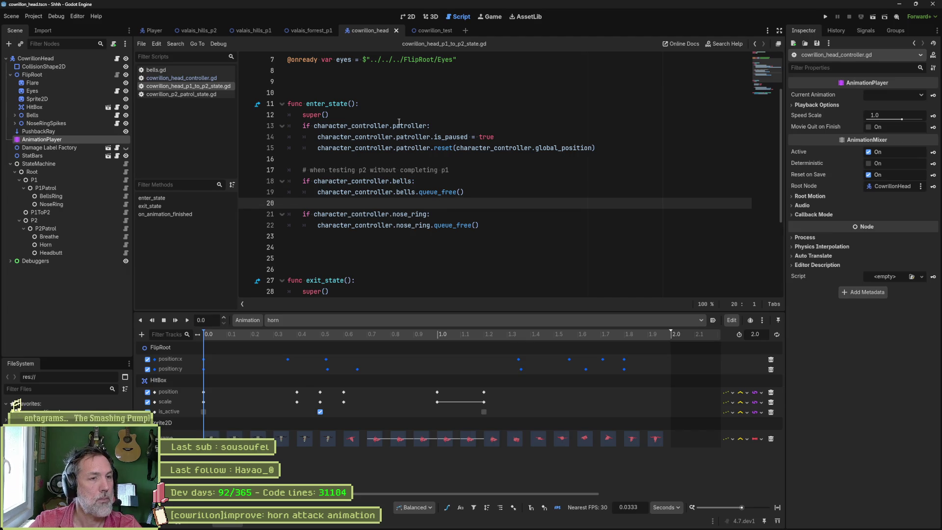
Run cowrillon_test with F6, tick Is P 2 and Horn Attack twice on CowrillonHead, then stop.
left_click(431, 31)
key("F6")
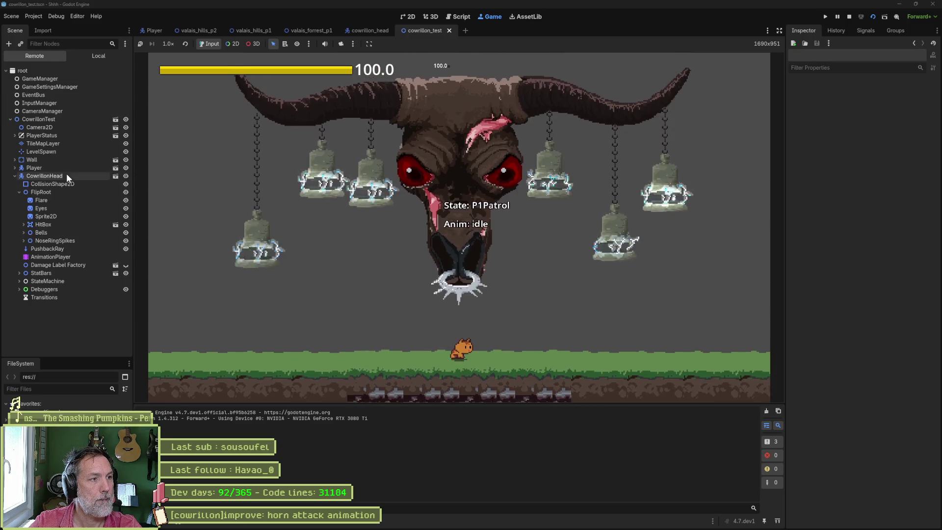
left_click(68, 175)
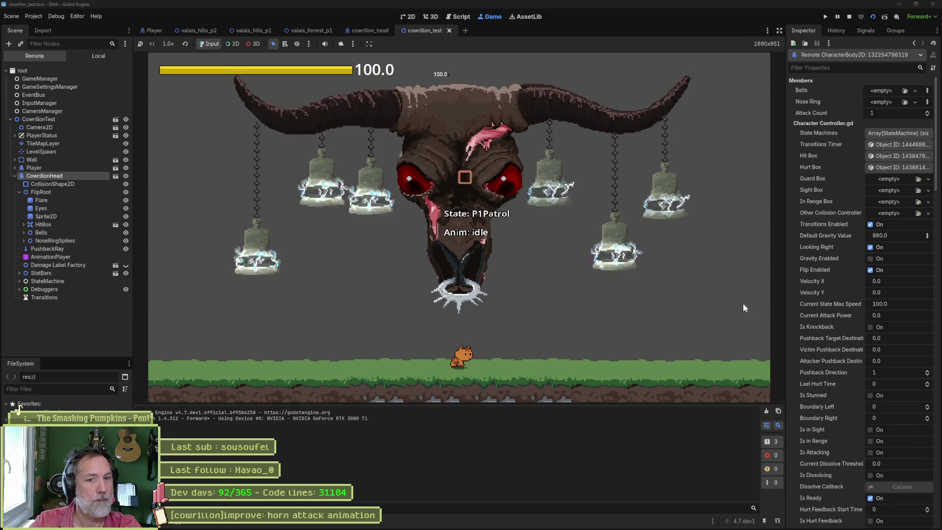
left_click(866, 406)
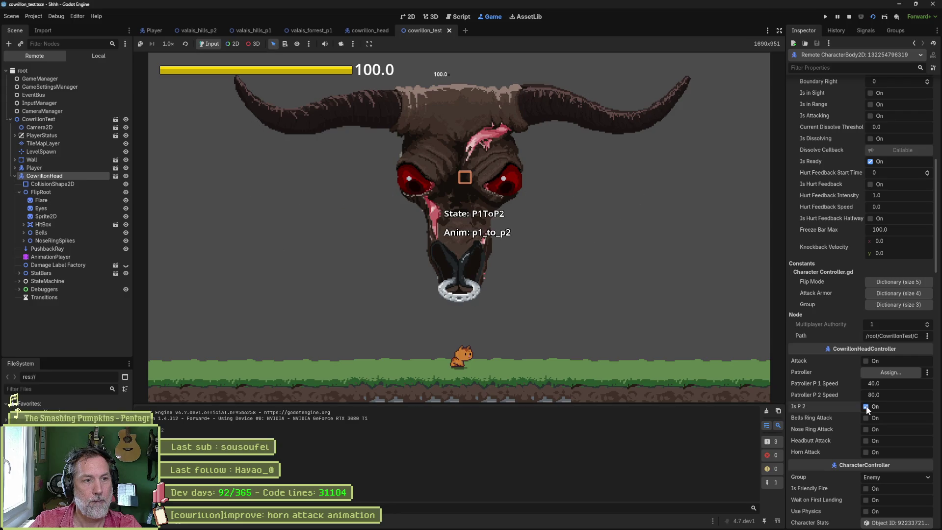
left_click(866, 451)
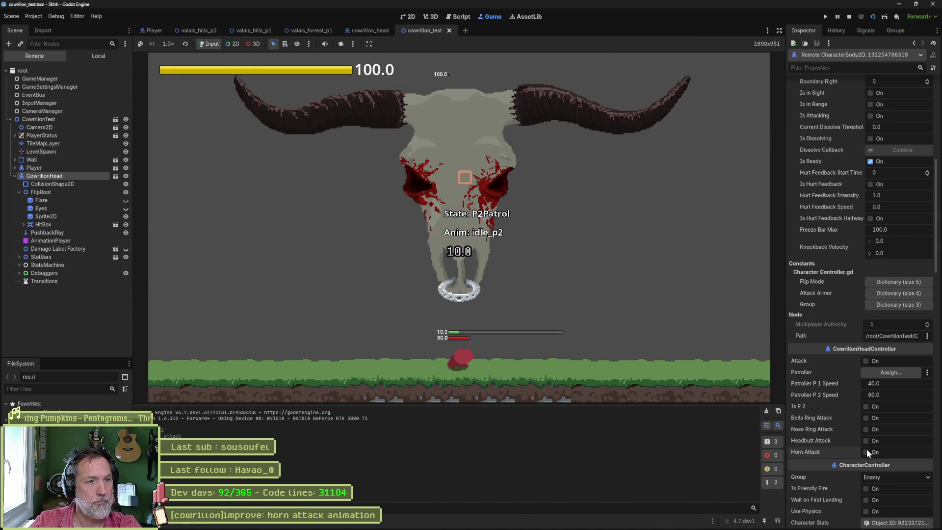
left_click(867, 450)
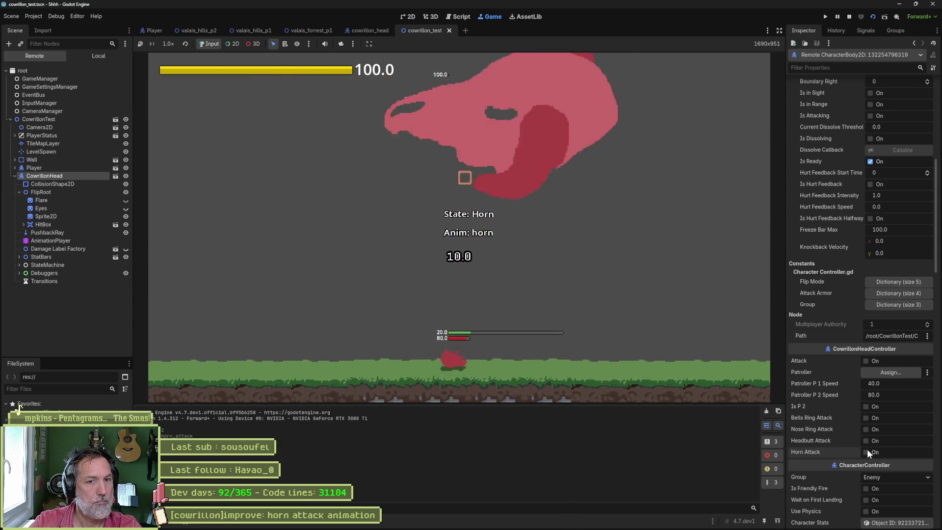
key("F8")
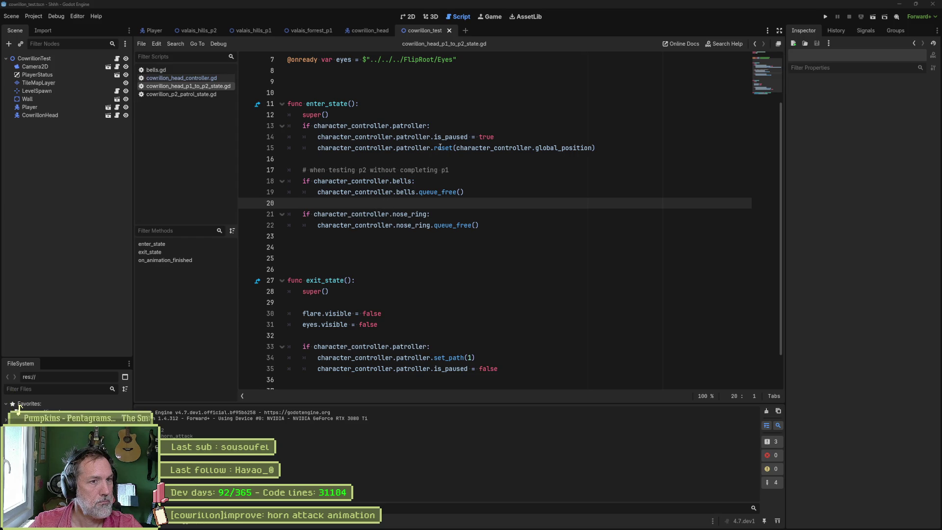
Jump from the first NoseRingSpikes warning in the Debugger's Errors list to state.gd's play_animation line.
mouse_move(387, 135)
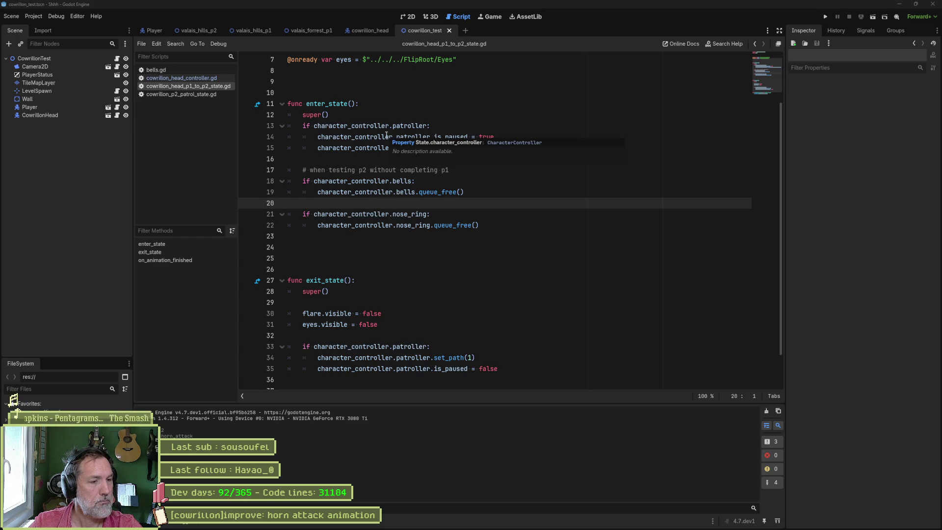
left_click(191, 523)
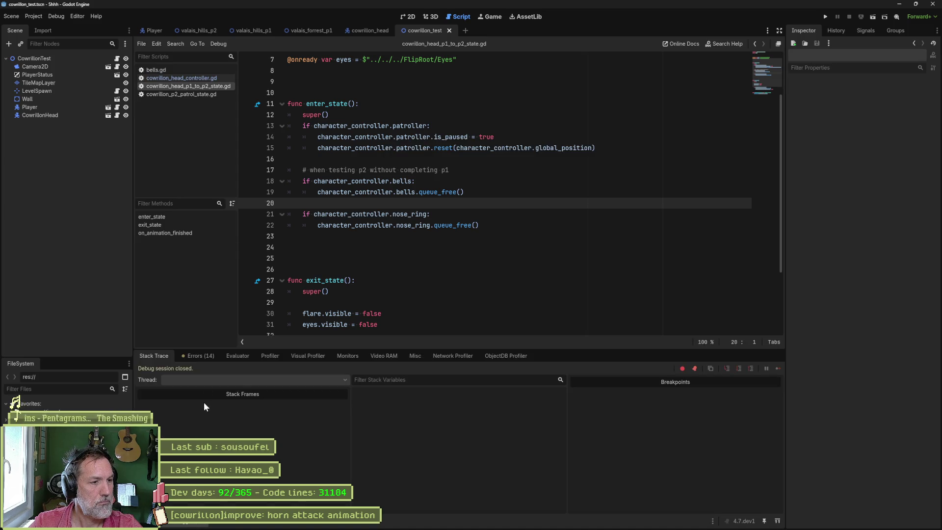
left_click(197, 356)
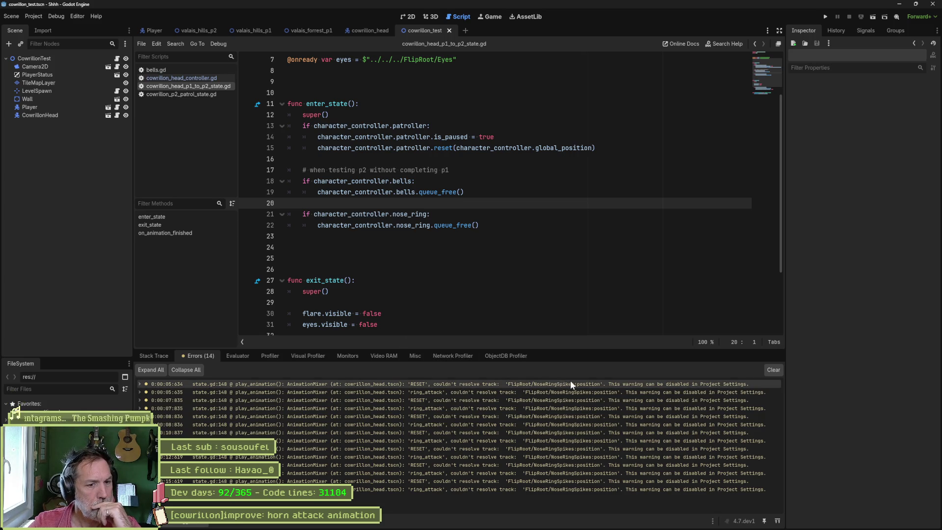
mouse_move(571, 382)
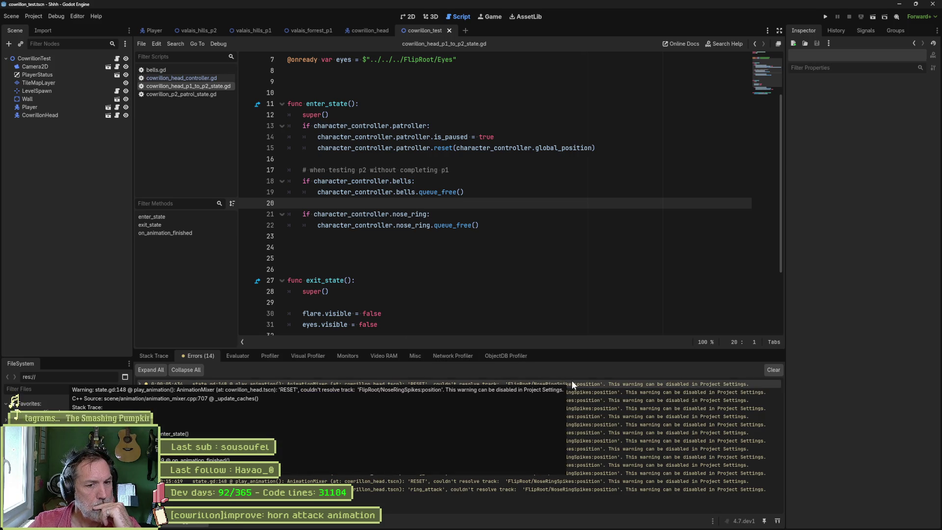
double_click(614, 381)
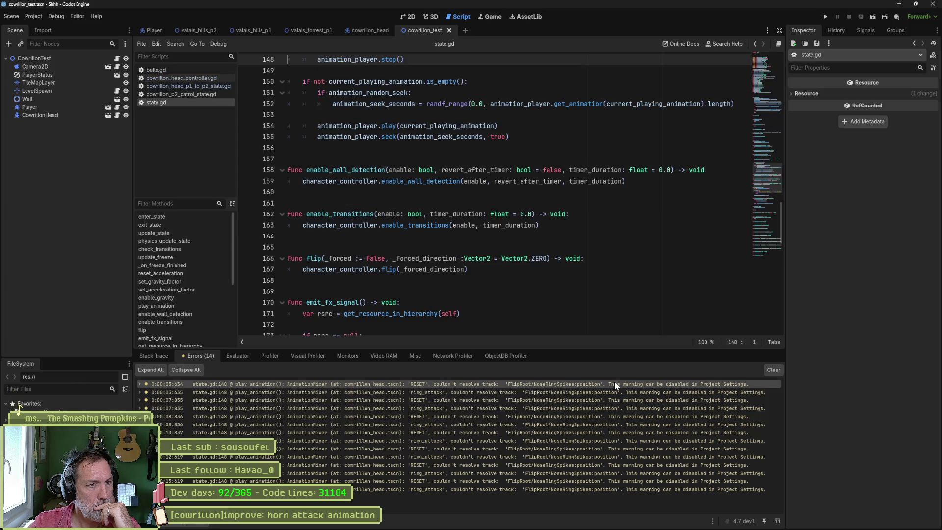
mouse_move(554, 273)
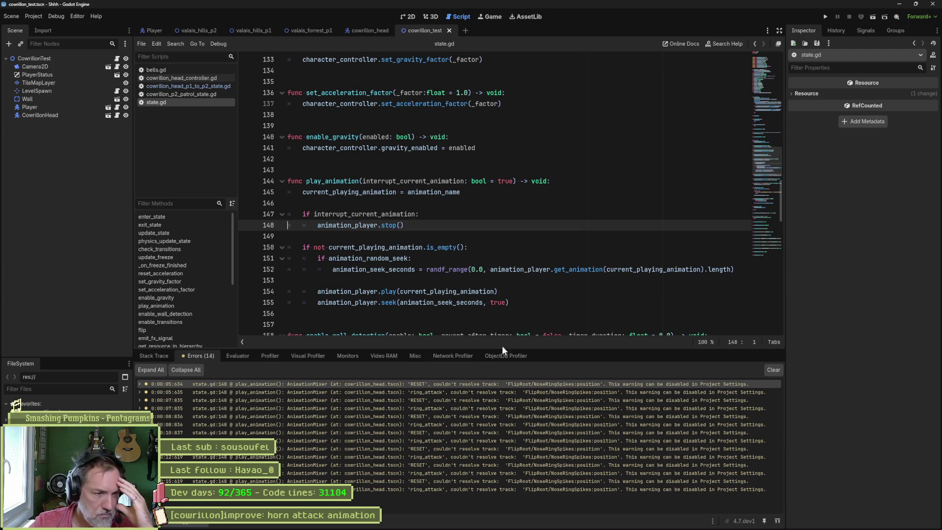
mouse_move(463, 387)
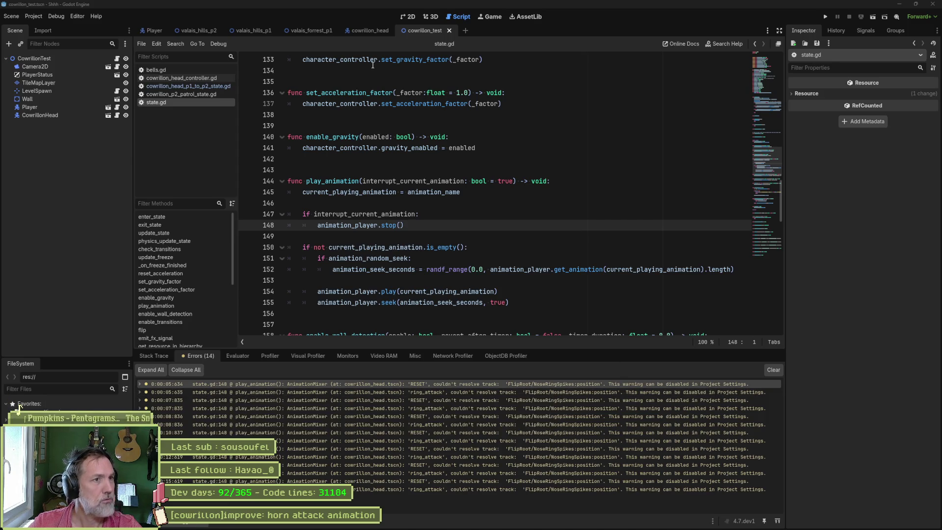
left_click(371, 27)
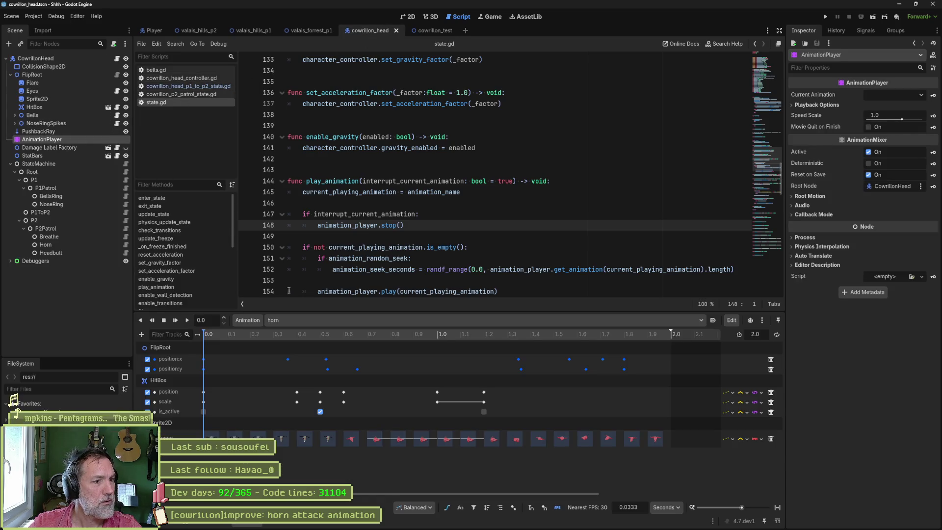
Inspect the RESET, breathe, headbutt and horn animations' tracks for NoseRingSpikes keys.
left_click(304, 320)
left_click(319, 336)
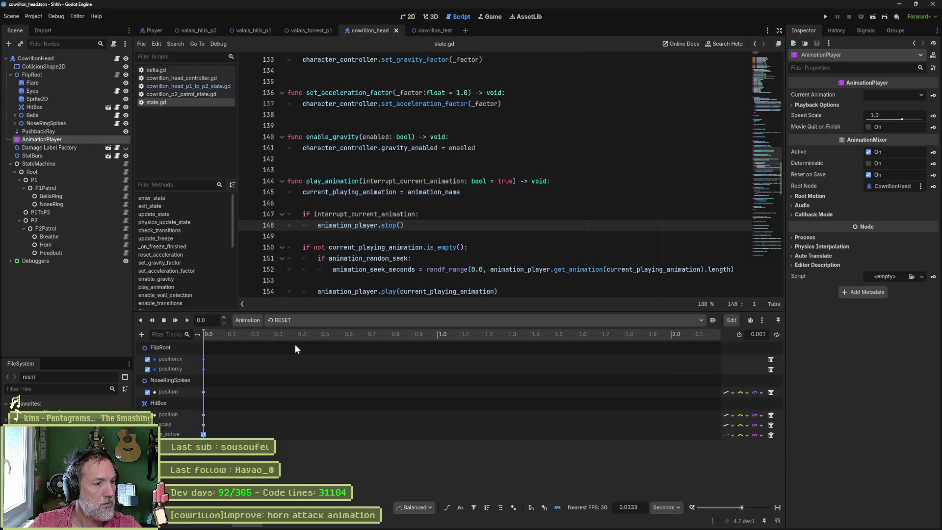
mouse_move(204, 392)
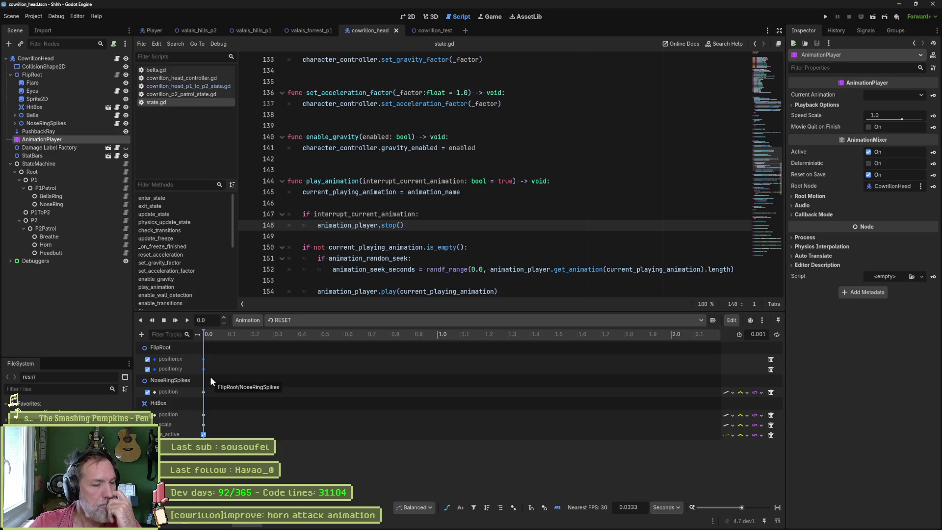
left_click(307, 320)
left_click(312, 342)
left_click(314, 322)
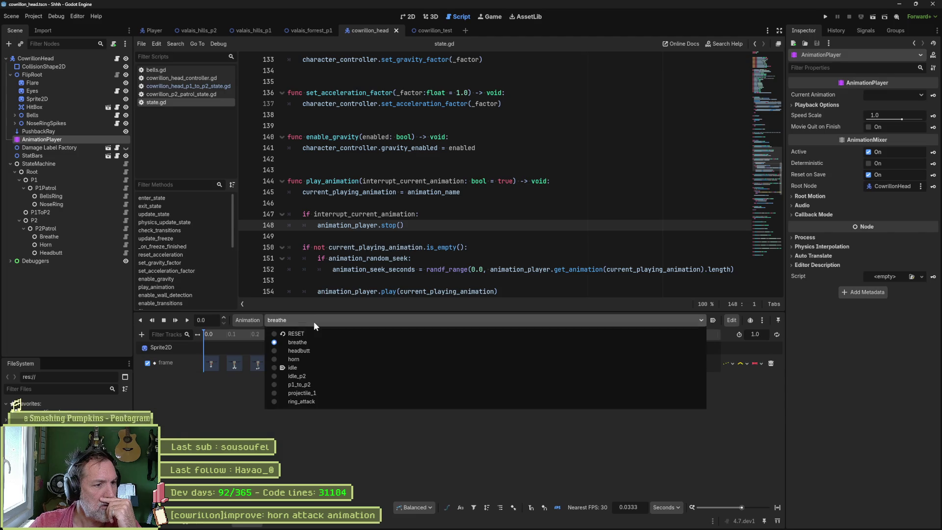
left_click(312, 350)
left_click(318, 322)
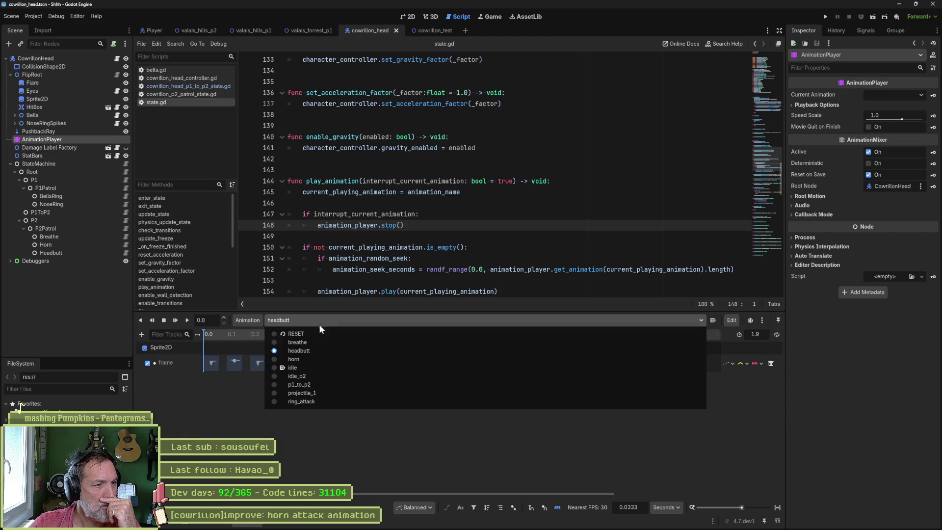
left_click(317, 359)
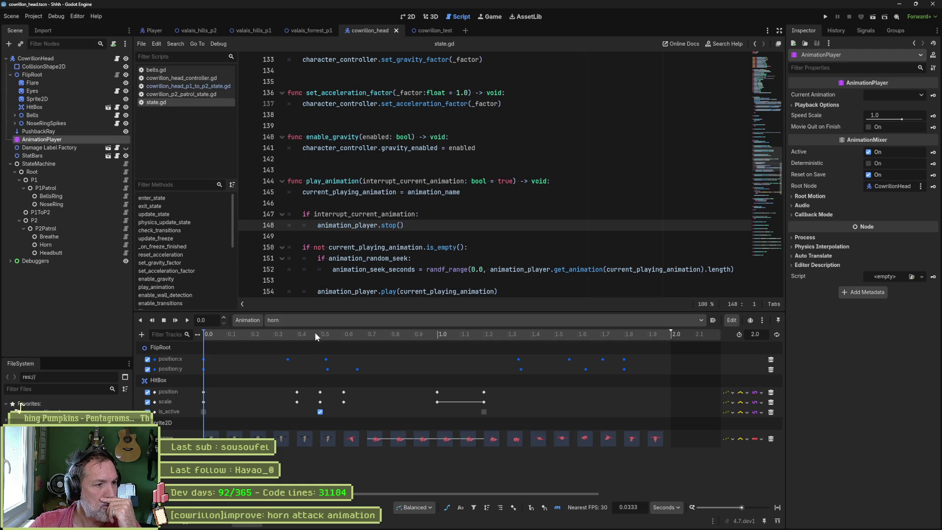
Check the idle, idle_p2, p1_to_p2 and projectile_1 animations, ending on ring_attack.
left_click(317, 327)
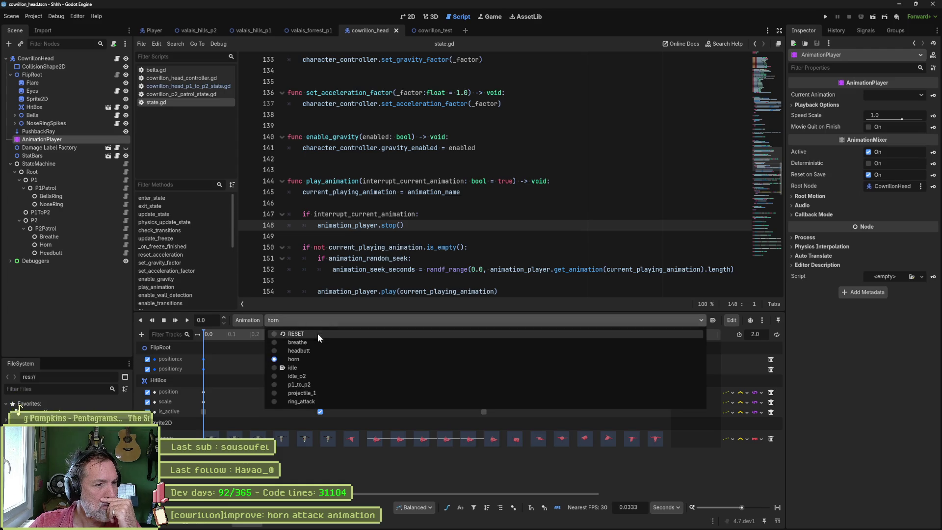
left_click(311, 365)
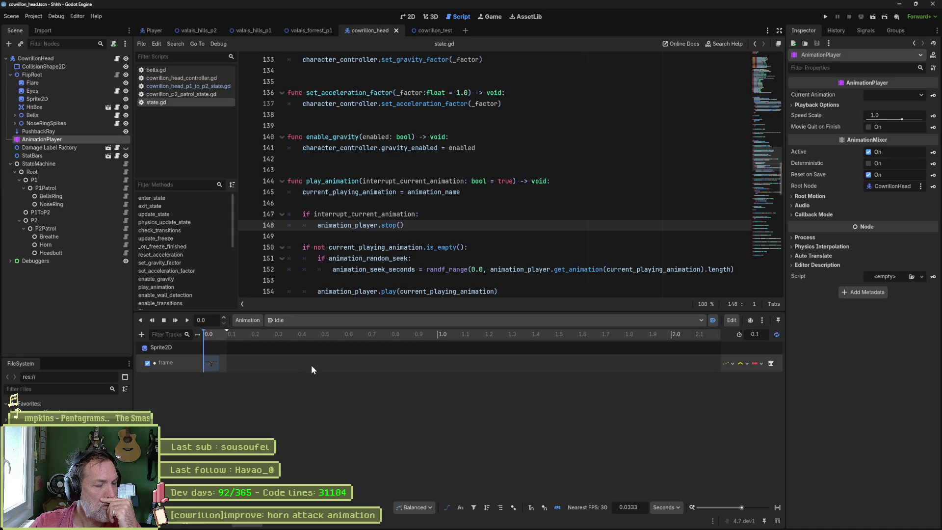
left_click(312, 321)
left_click(313, 374)
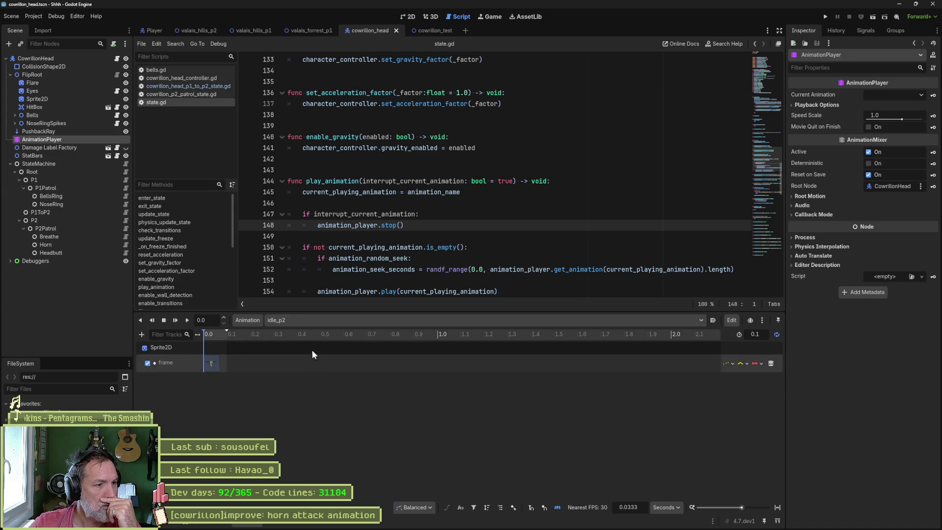
left_click(314, 321)
left_click(313, 381)
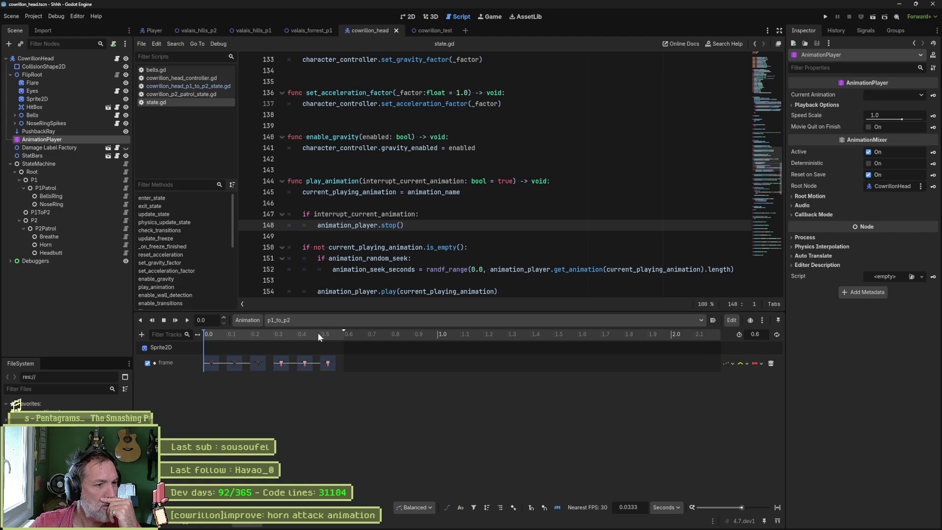
left_click(316, 321)
left_click(314, 394)
left_click(316, 322)
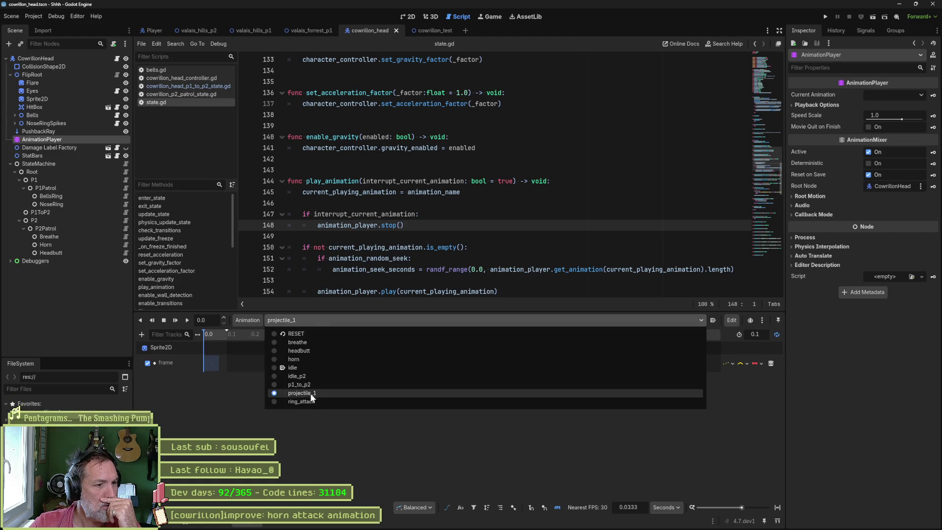
left_click(312, 403)
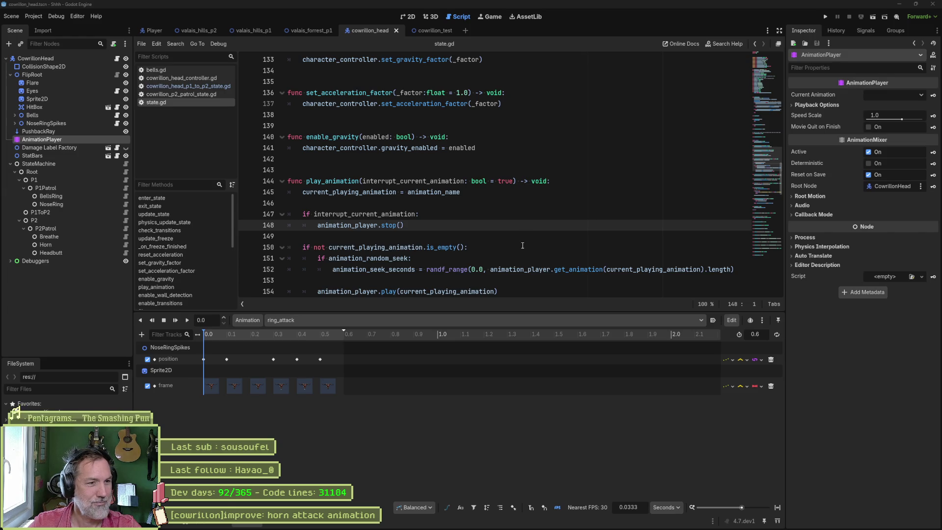
Preview the nose ring pose at about 0.25 s and open the NoseRingSpikes script.
left_click(407, 16)
mouse_move(213, 332)
left_mouse_down()
mouse_move(317, 328)
mouse_move(193, 322)
left_mouse_up()
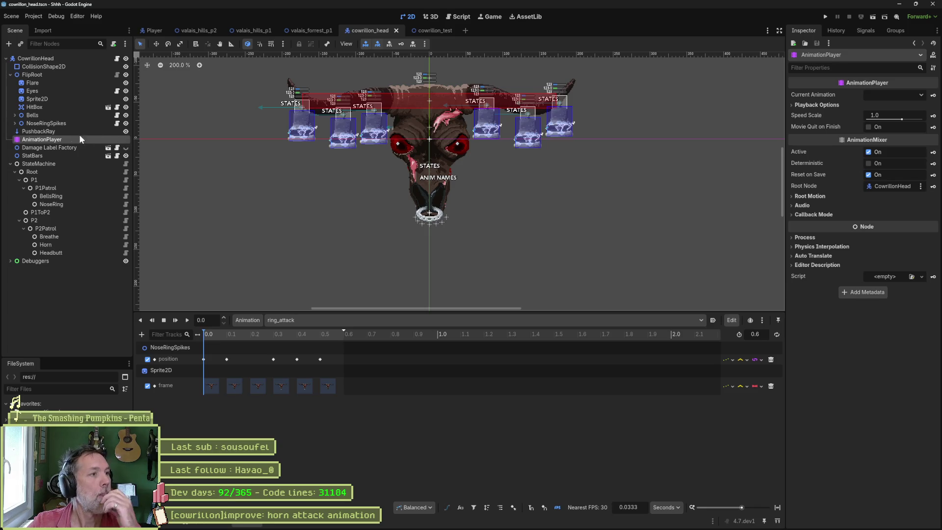
left_click(15, 123)
left_click(22, 123)
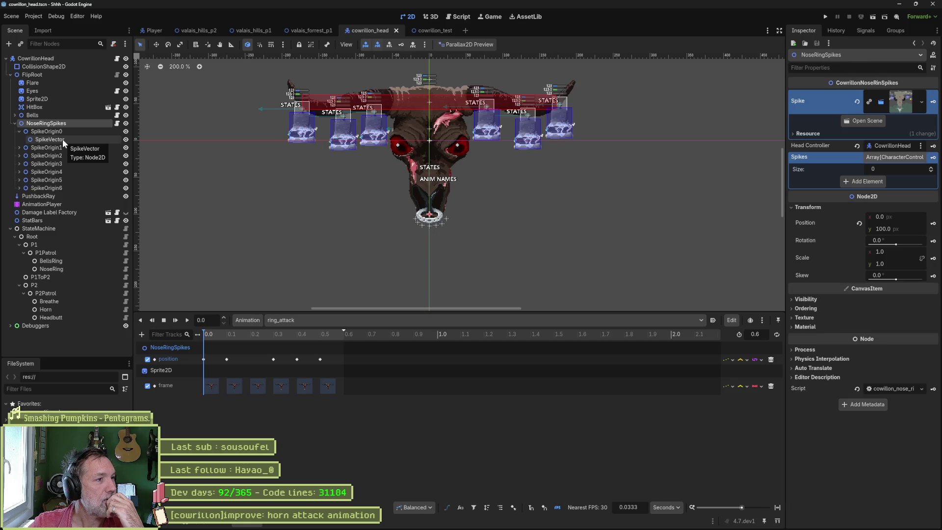
left_click(116, 123)
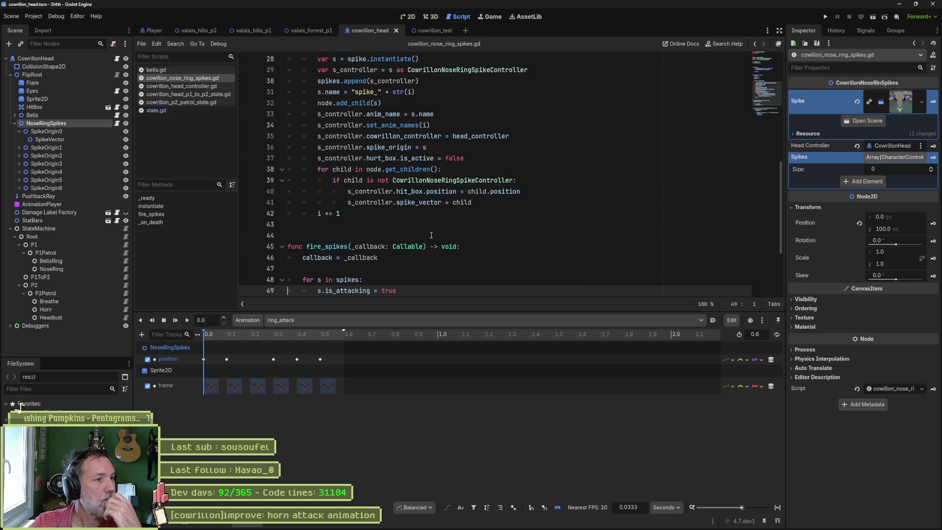
Duplicate the fire_spikes function and rename the copy destroy_spikes.
left_click(407, 231)
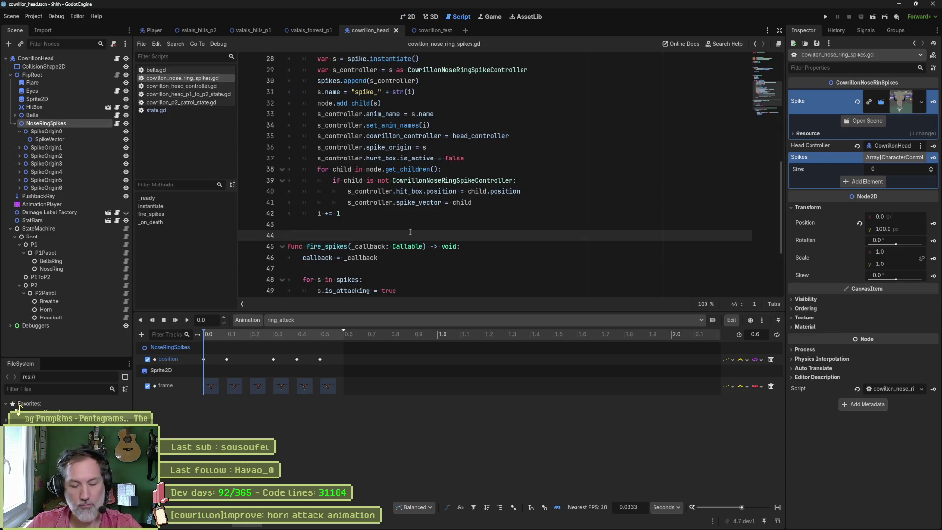
scroll(410, 232, "down", 2)
left_click_drag(397, 225, 444, 149)
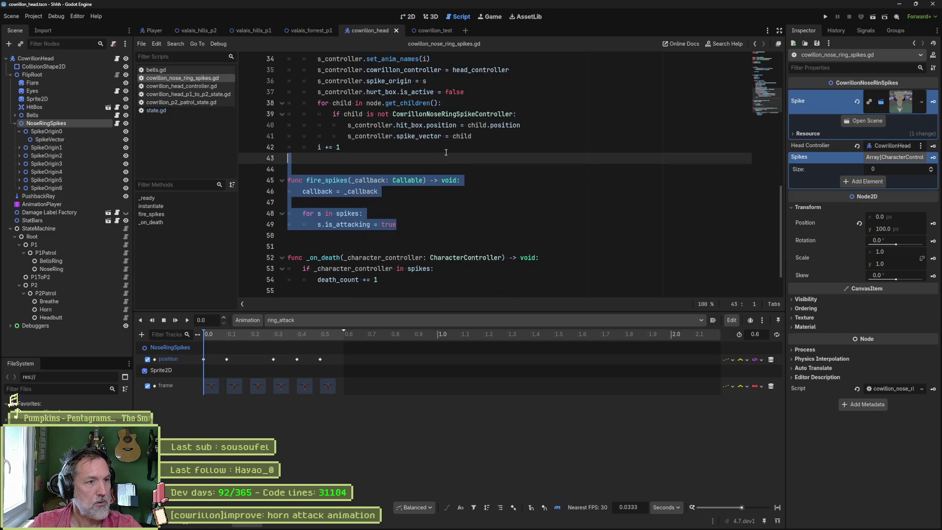
key("ctrl+shift+d")
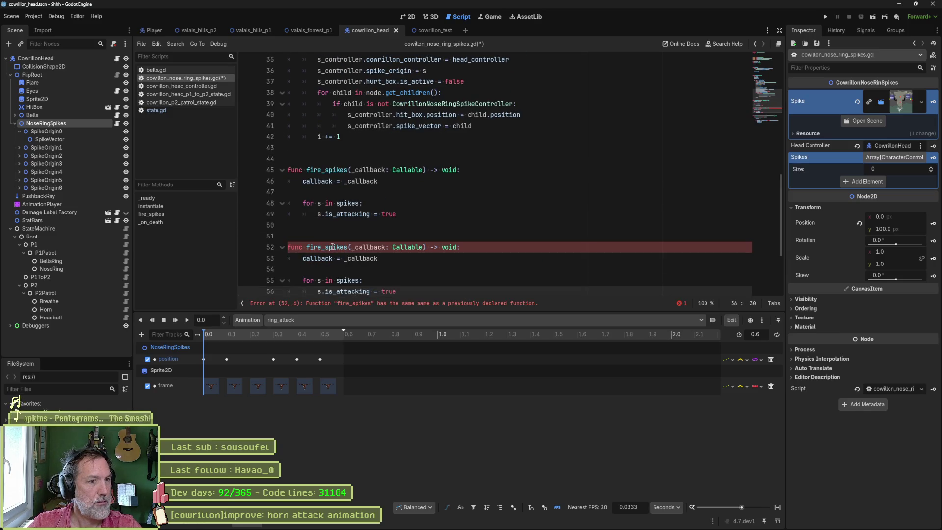
double_click(332, 247)
type("destro")
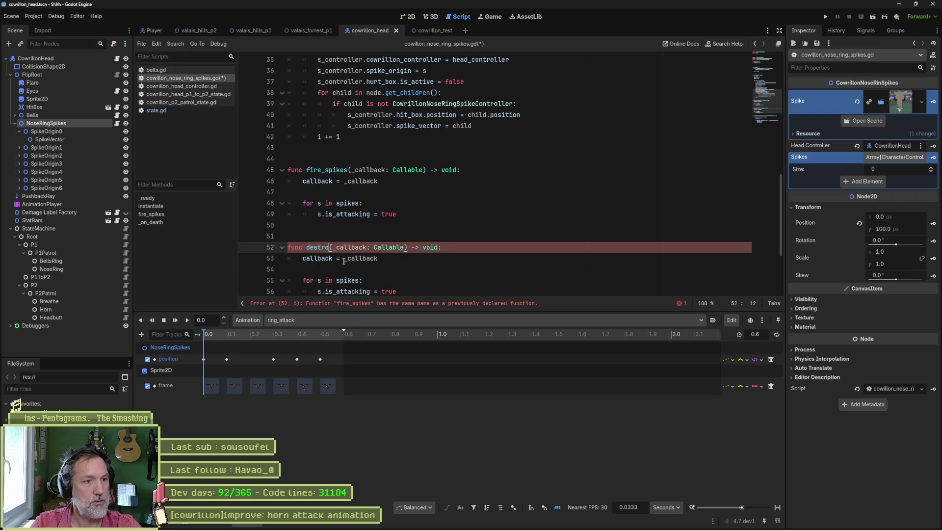
type("y_sp")
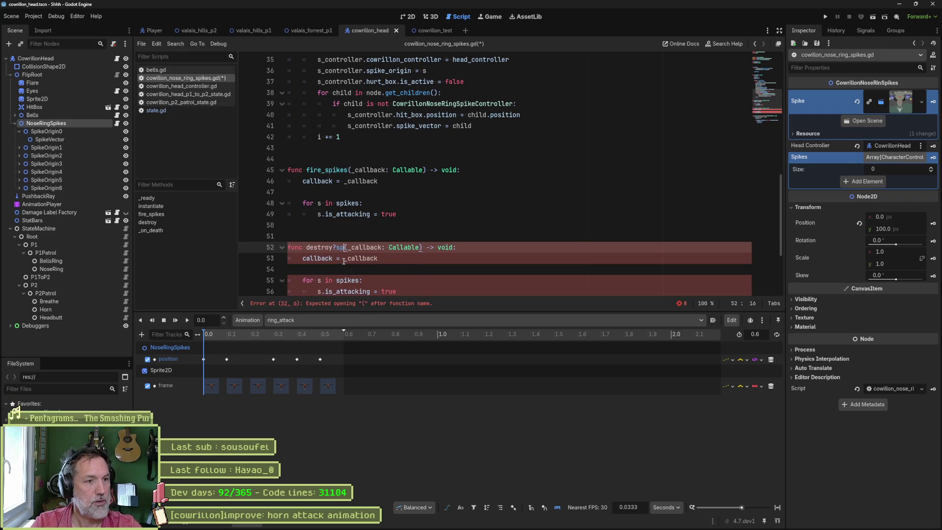
type("ikes")
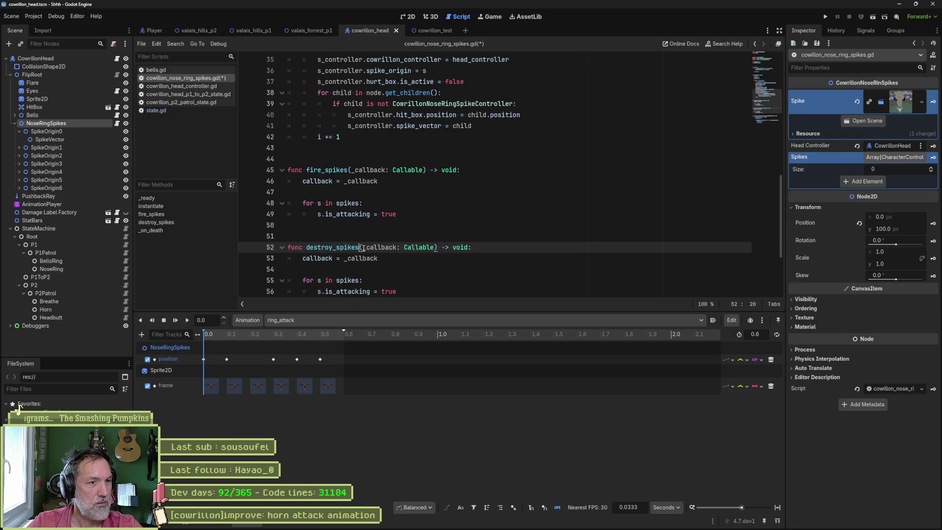
Remove the callback parameter and its assignment line from destroy_spikes.
left_click_drag(362, 248, 436, 248)
key("BackSpace")
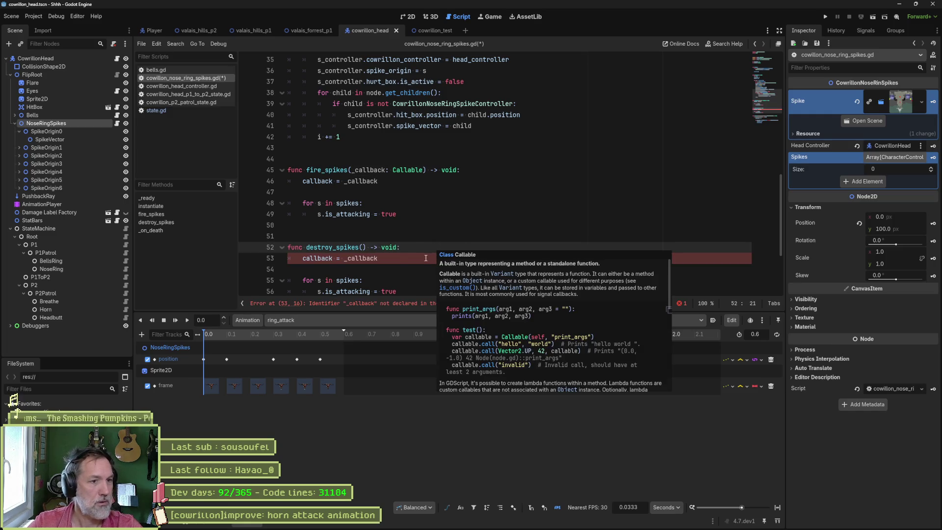
triple_click(431, 258)
key("BackSpace")
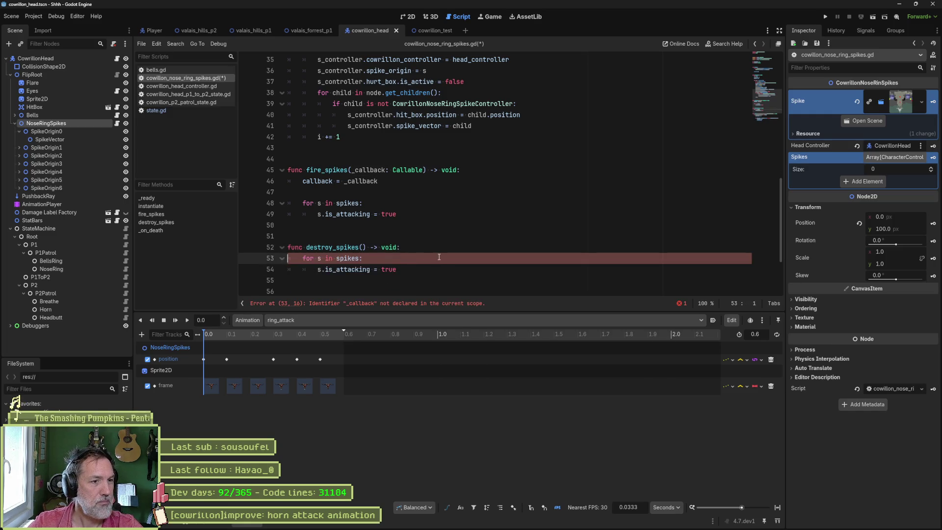
scroll(407, 250, "down", 1)
Make the destroy_spikes loop call s.queue_free() on each spike and save the script.
left_click_drag(321, 238, 397, 236)
type("sque")
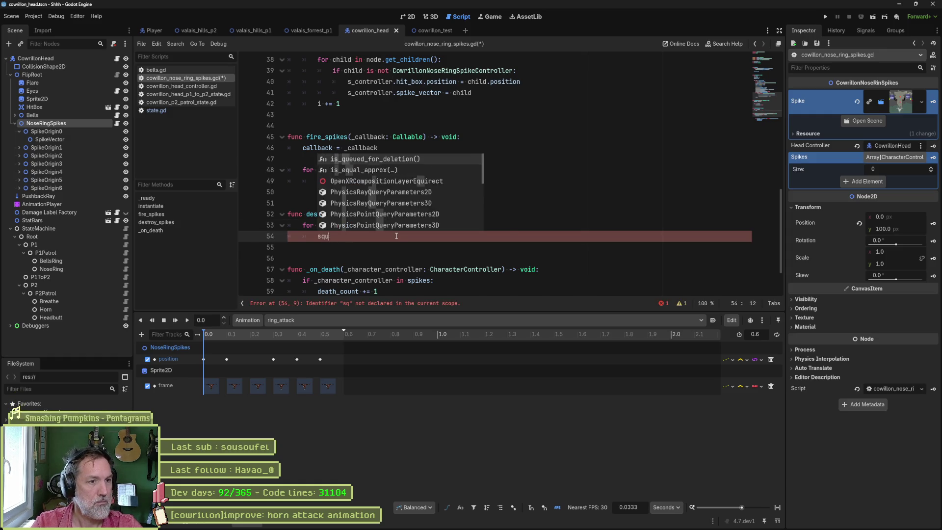
key("BackSpace")
key("BackSpace")
key("BackSpace")
type(".que")
key("Down")
key("Down")
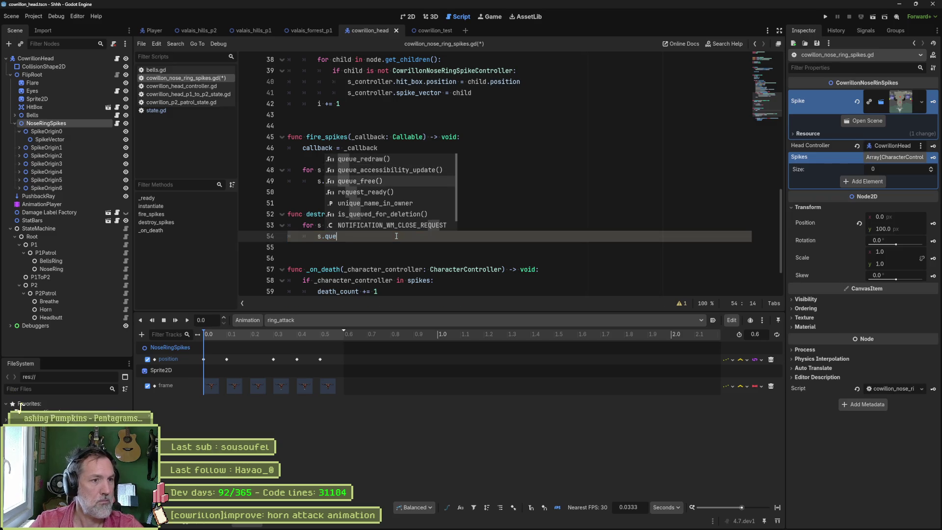
key("Return")
key("ctrl+s")
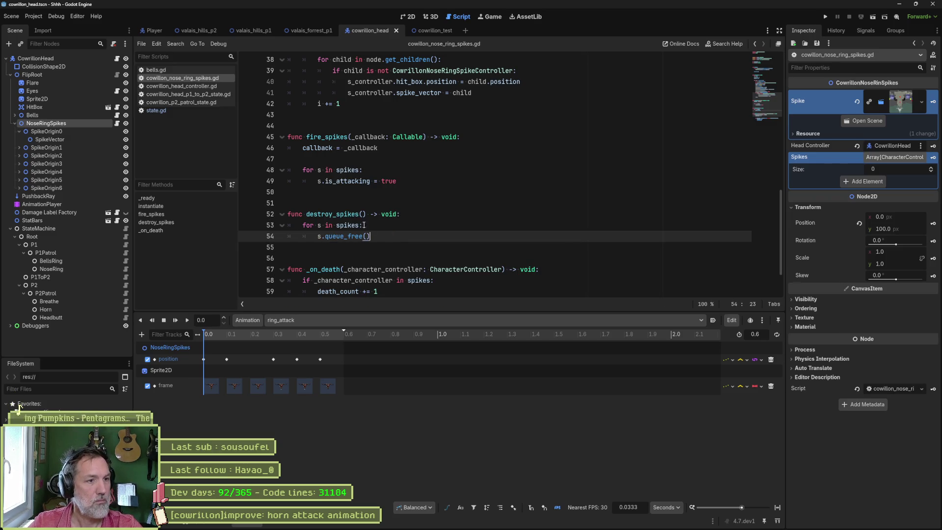
double_click(345, 213)
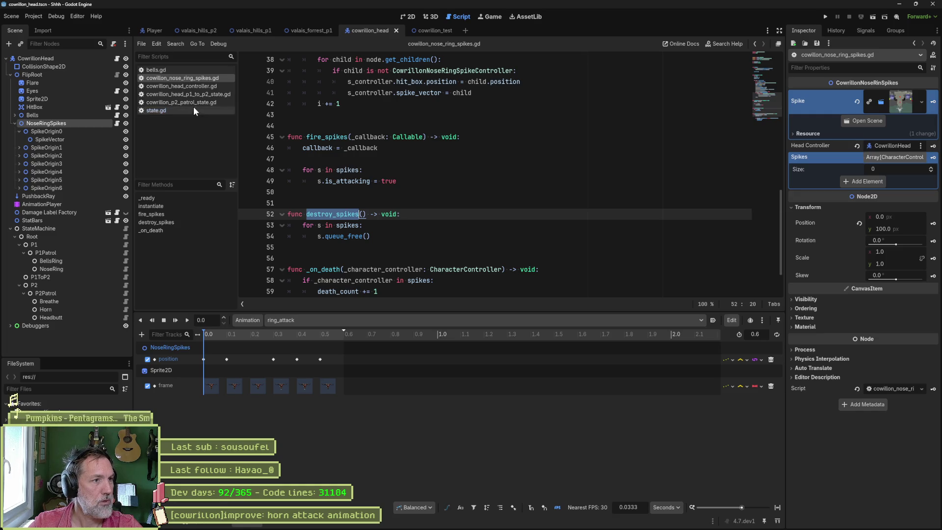
Replace nose_ring.queue_free() with nose_ring.destroy_spikes() in the P1-to-P2 state, save, and run cowrillon_test.
left_click(188, 94)
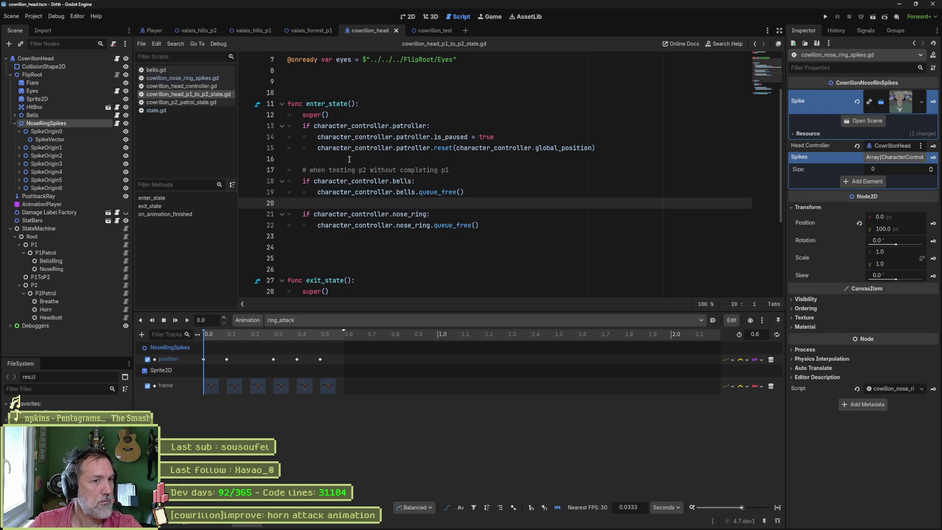
left_click(406, 215)
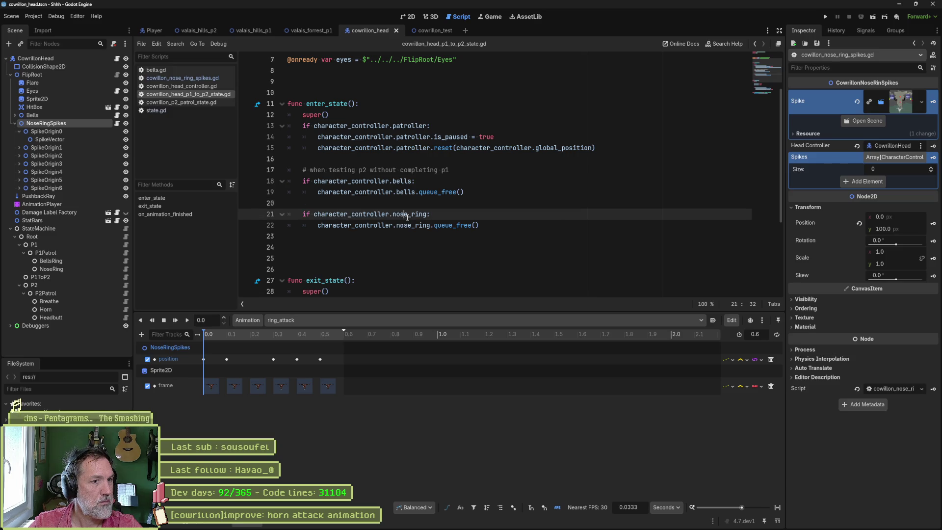
left_click(410, 225)
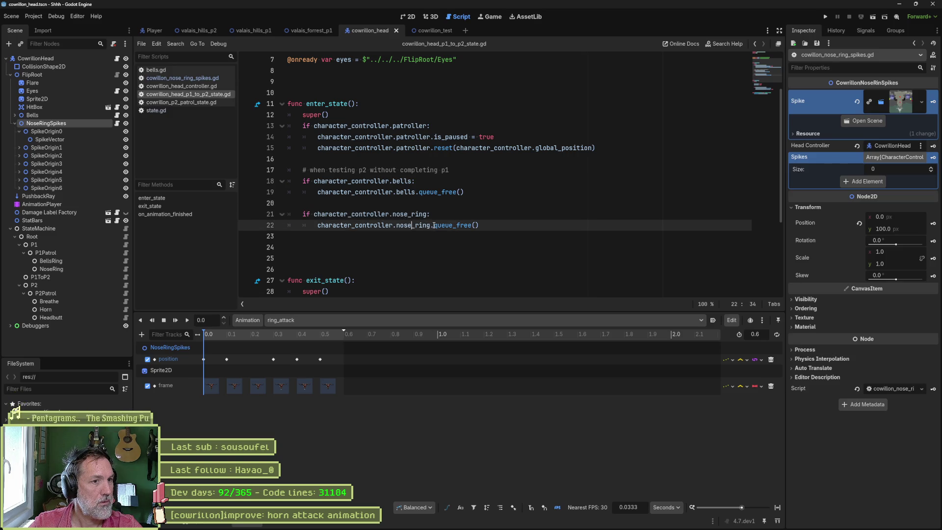
left_click_drag(434, 225, 496, 231)
type("destroy_spikes")
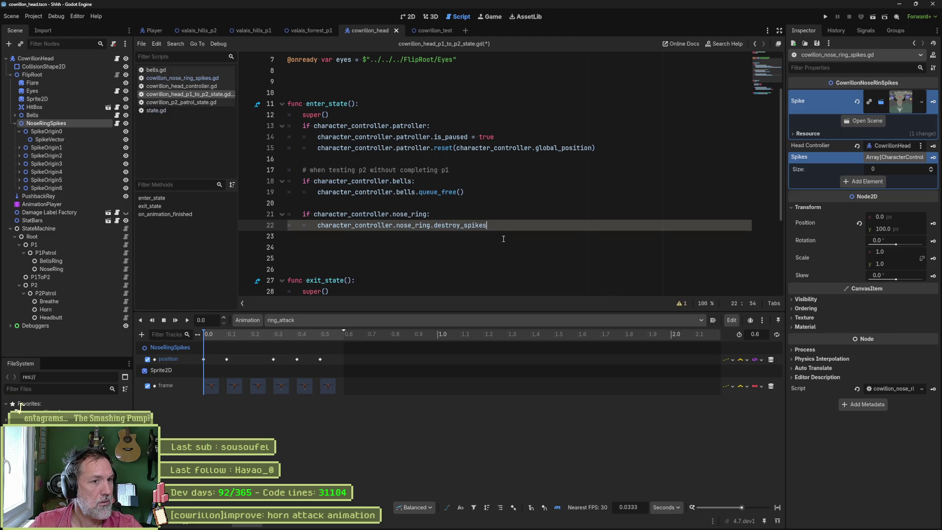
type("()")
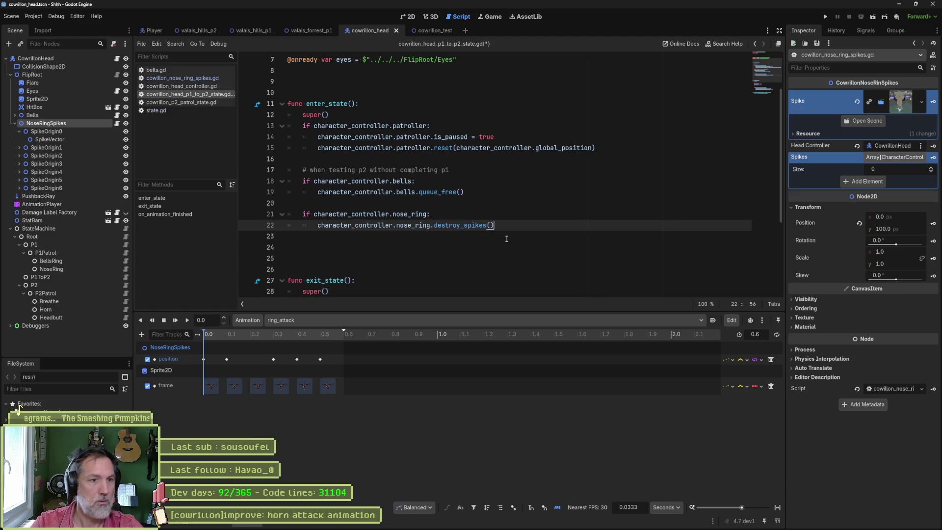
key("ctrl+s")
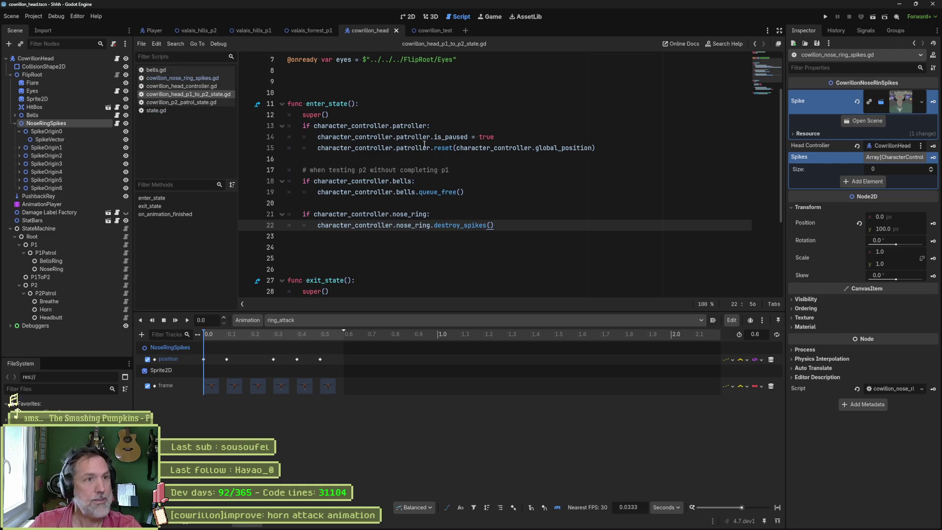
left_click(435, 30)
key("F6")
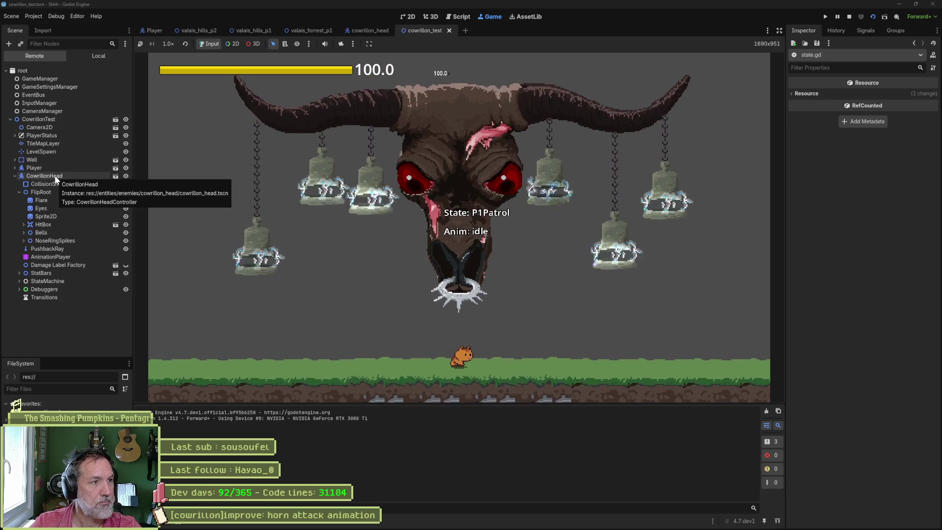
On the running CowrillonHead, tick Is P 2 and trigger Horn Attack twice.
left_click(49, 176)
scroll(853, 304, "down", 8)
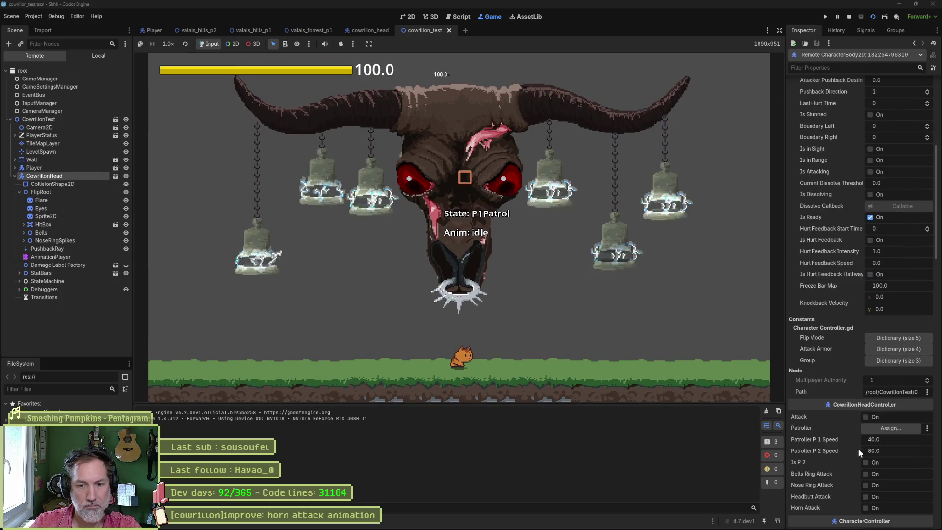
left_click(867, 462)
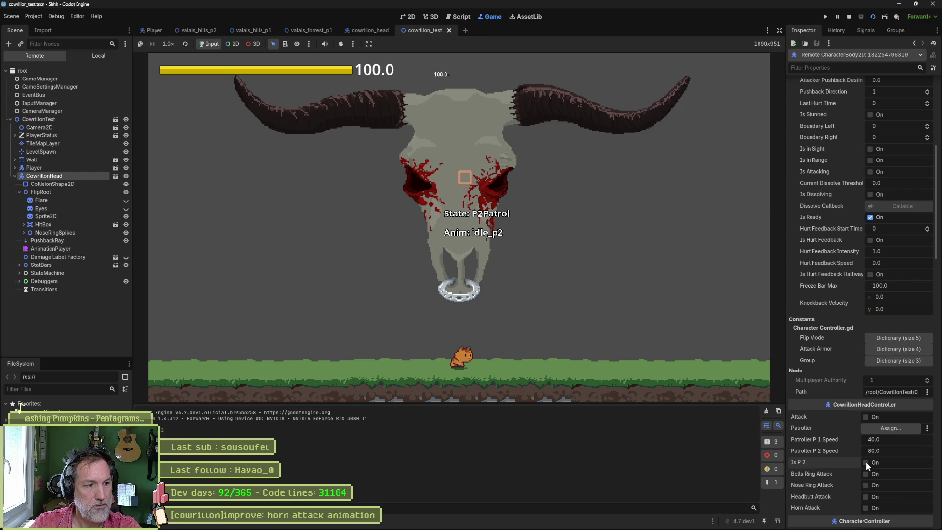
left_click(866, 508)
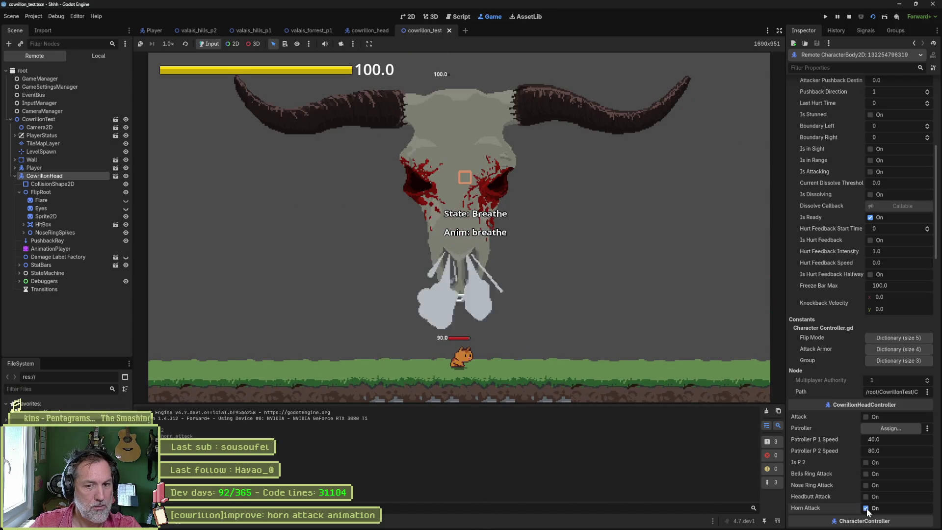
left_click(866, 508)
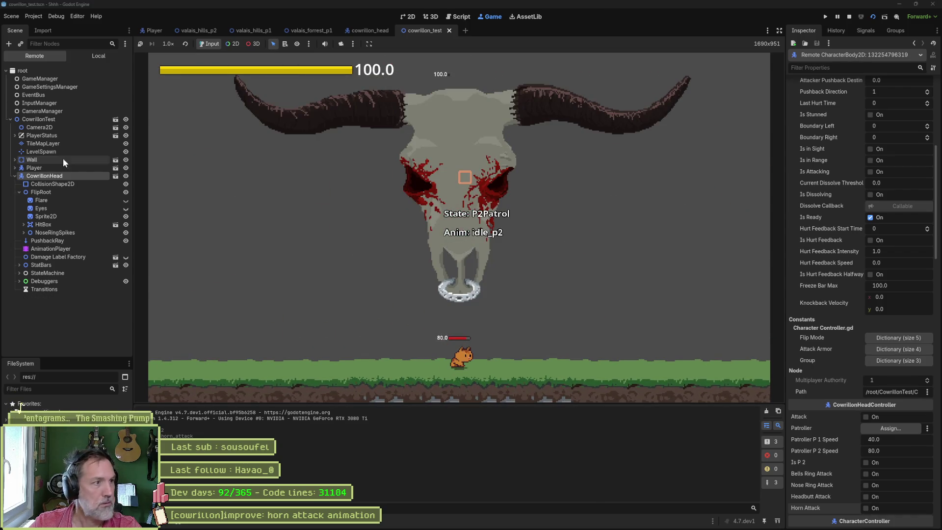
Expand NoseRingSpikes and its spike origins in the remote tree to check the spikes, then stop the game.
left_click(24, 232)
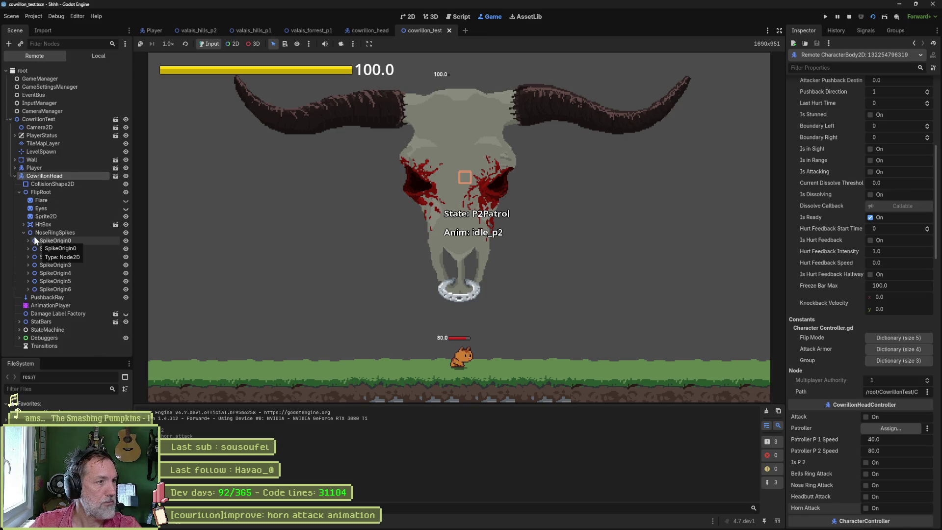
left_click(27, 241)
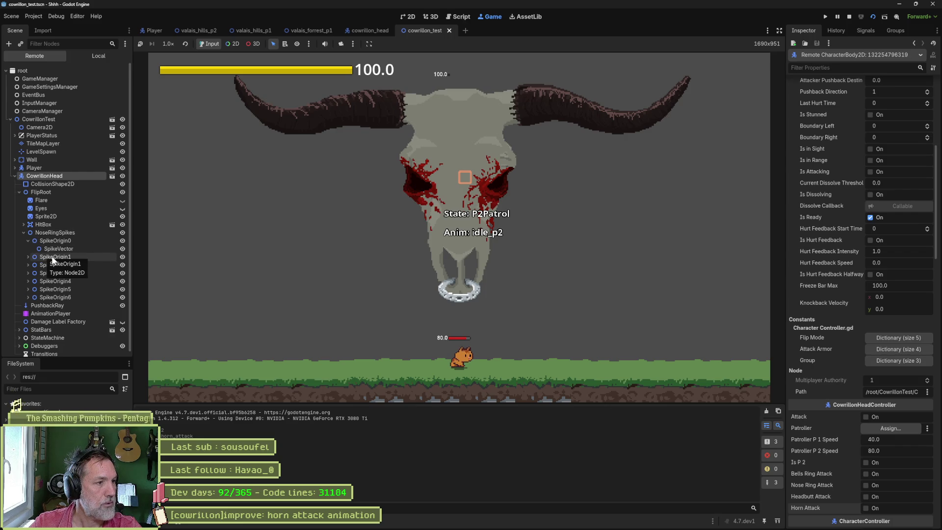
scroll(52, 260, "down", 1)
left_click(28, 251)
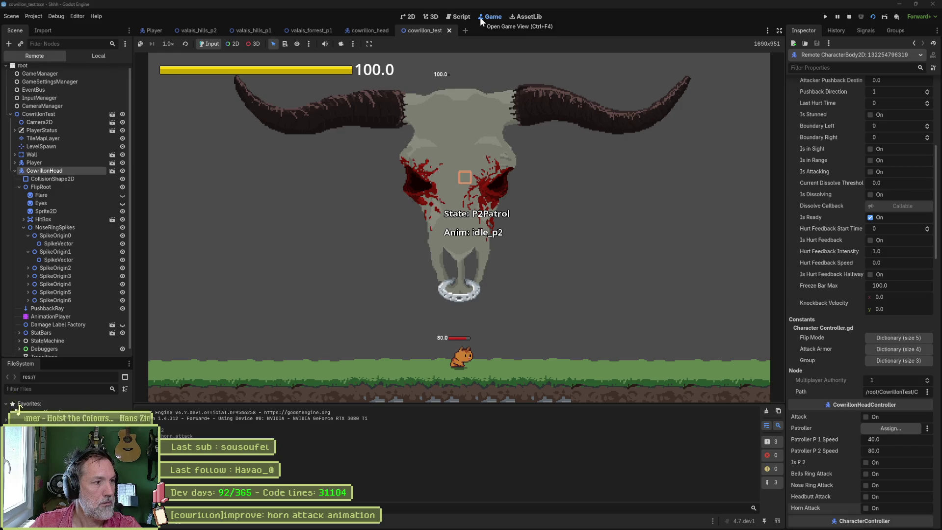
left_click(849, 17)
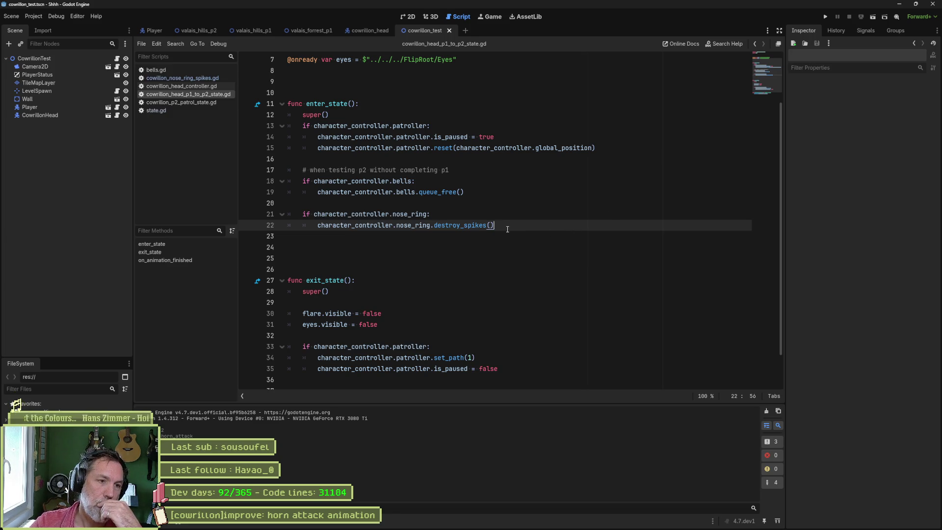
Review the nose-ring destroy_spikes call lines in the P1-to-P2 enter_state.
key("shift+Up")
key("shift+Up")
key("shift+Up")
key("shift+Up")
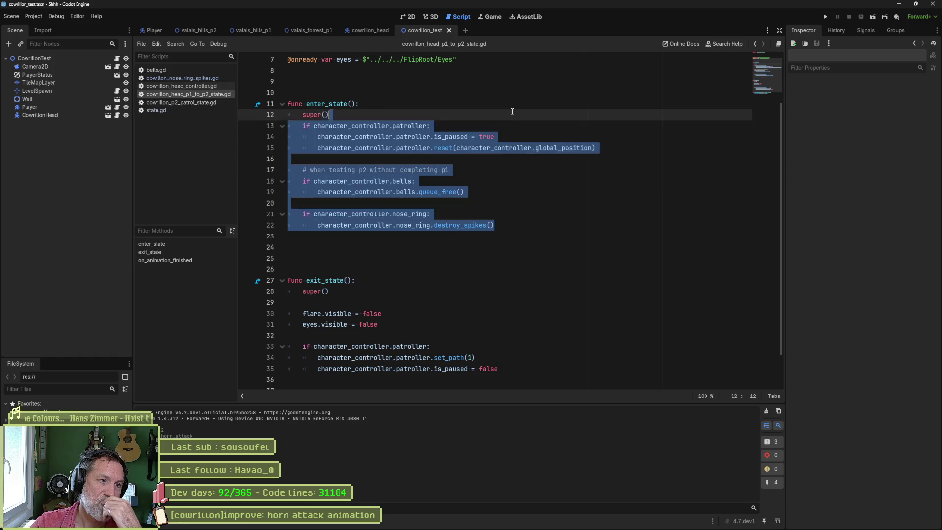
key("shift+Down")
key("shift+Down")
key("shift+Down")
key("shift+Up")
key("shift+Up")
key("shift+Up")
key("shift+Down")
key("shift+Down")
key("shift+Down")
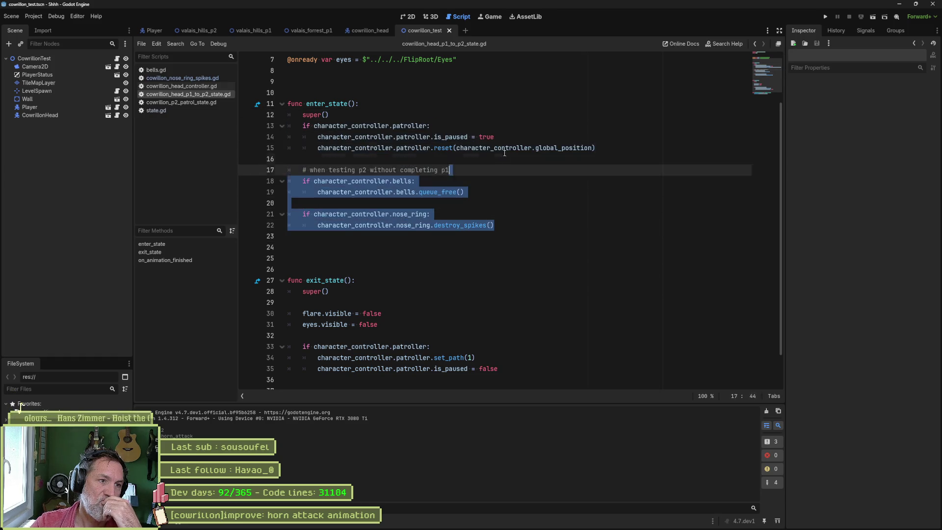
key("shift+Up")
key("shift+Up")
key("shift+Up")
key("shift+Down")
key("shift+Down")
key("shift+Down")
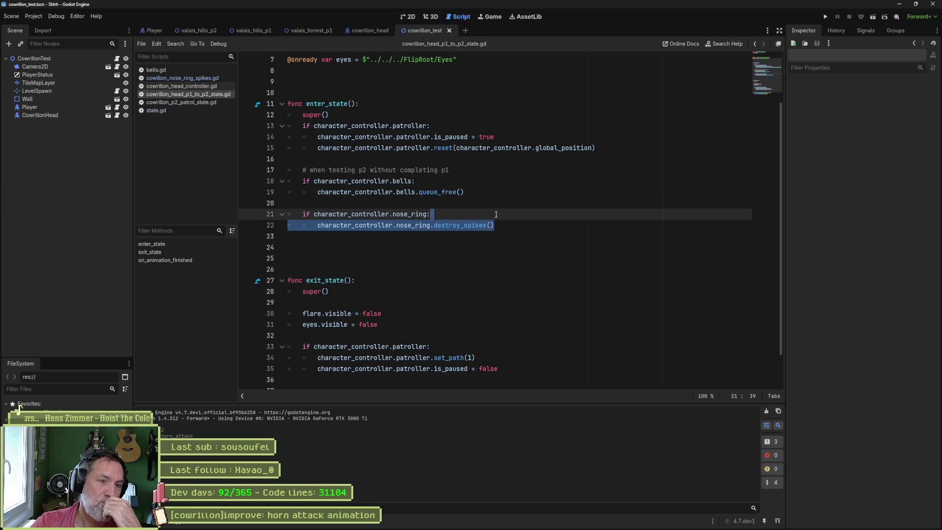
left_click(483, 224)
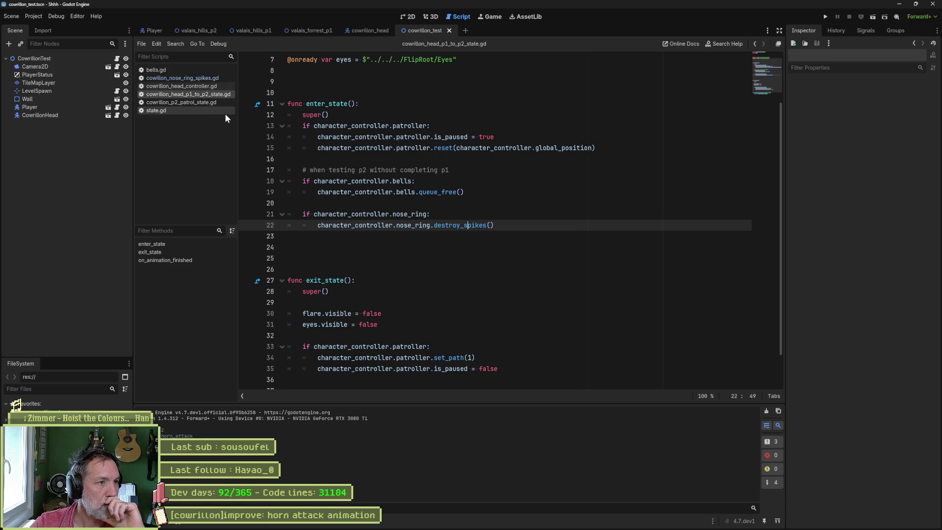
Change the destroy_spikes loop to iterate get_children() instead of spikes, save, and run the scene.
left_click(198, 78)
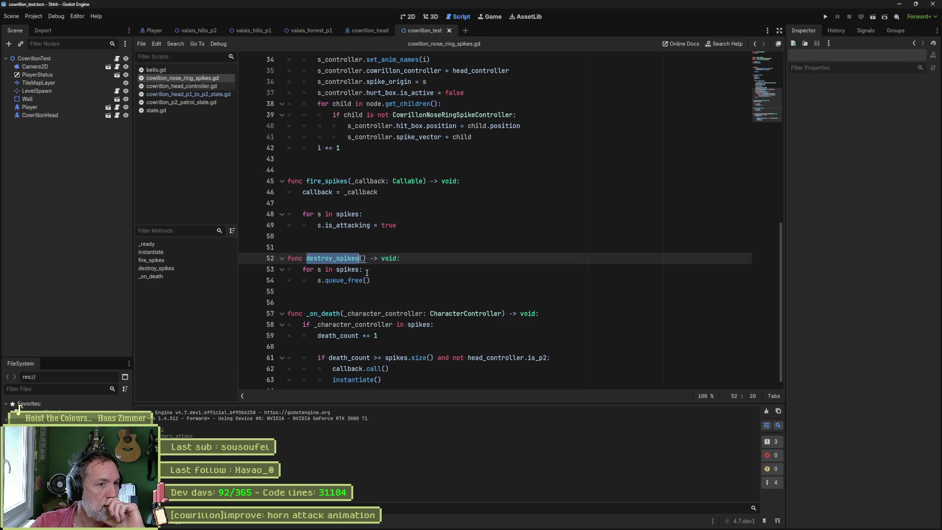
left_click(351, 269)
double_click(351, 270)
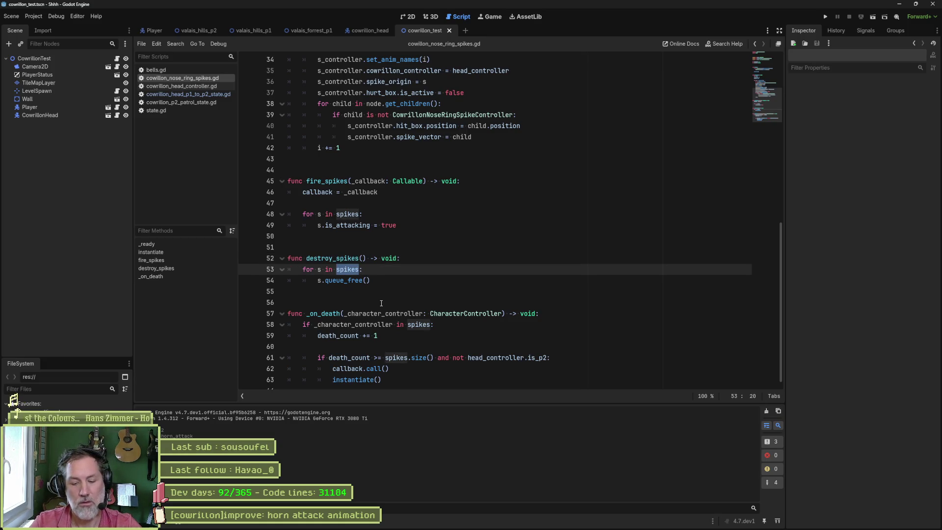
type("get_")
type("chil")
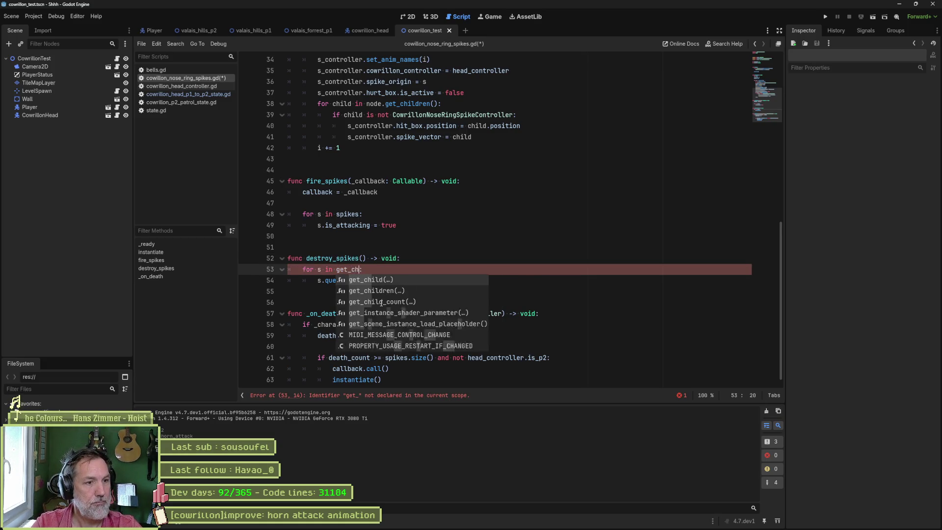
key("Down")
key("Return")
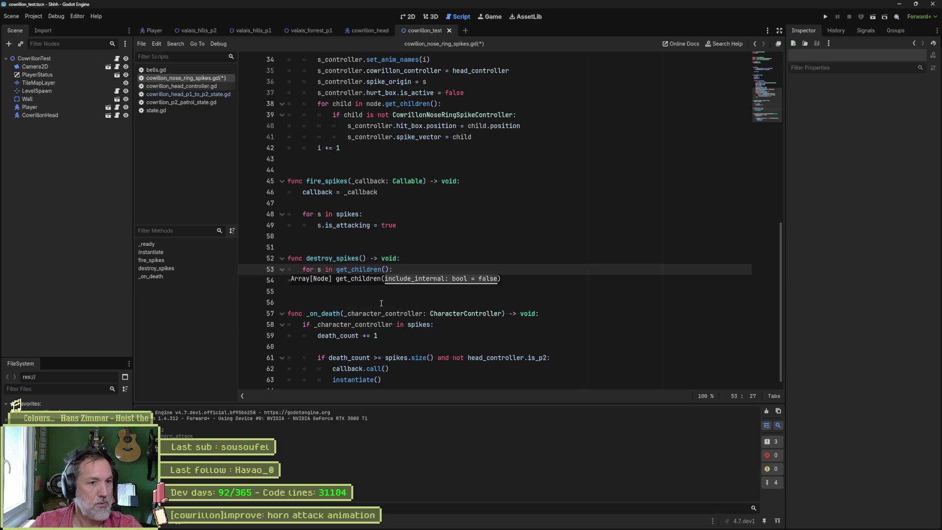
left_click(393, 299)
key("ctrl+s")
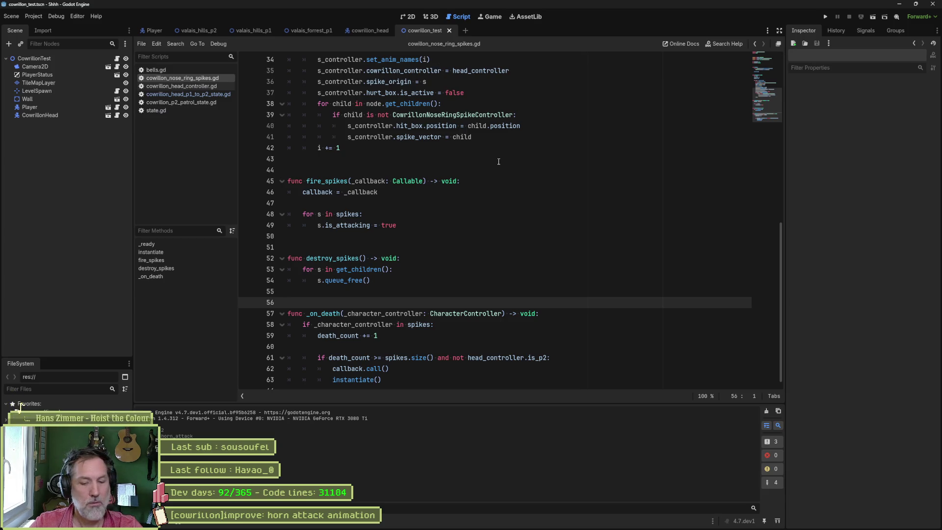
key("F6")
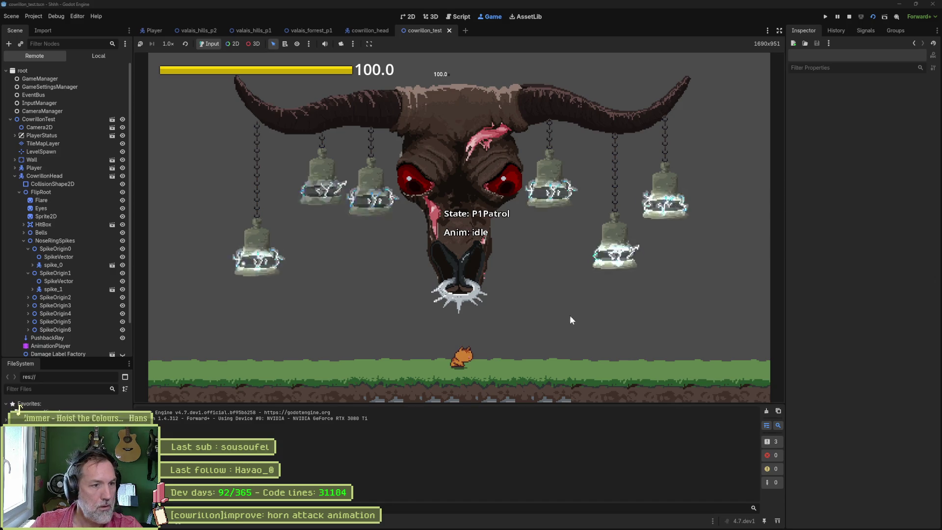
On the live CowrillonHead, tick Is P 2 and Horn Attack, then stop the game.
left_click(51, 177)
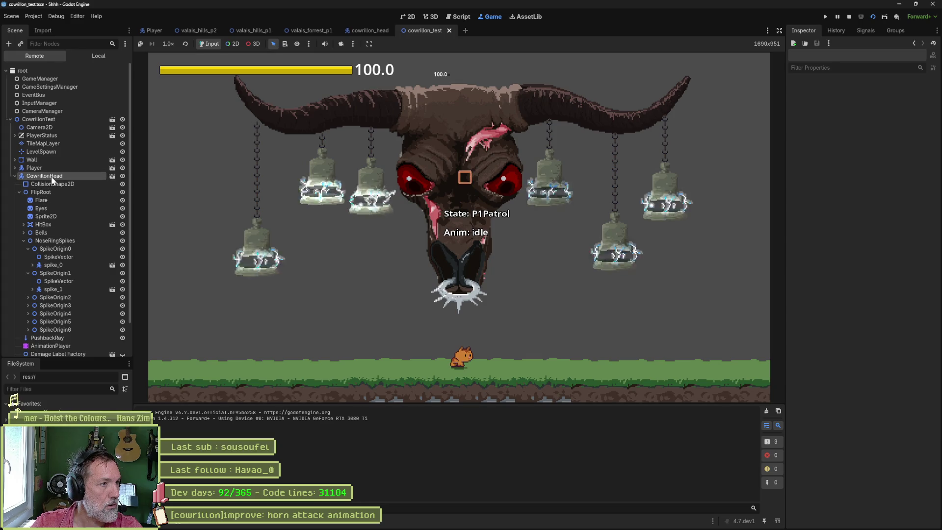
left_click(873, 350)
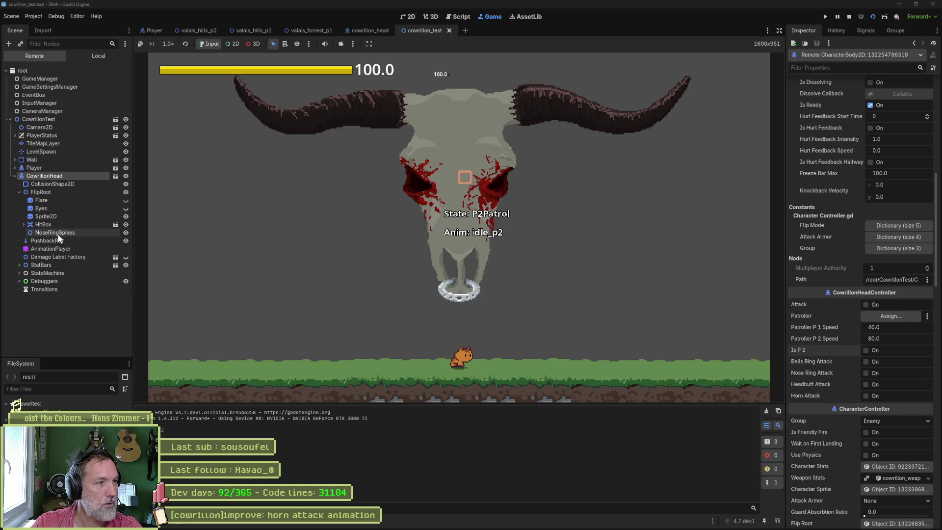
left_click(867, 395)
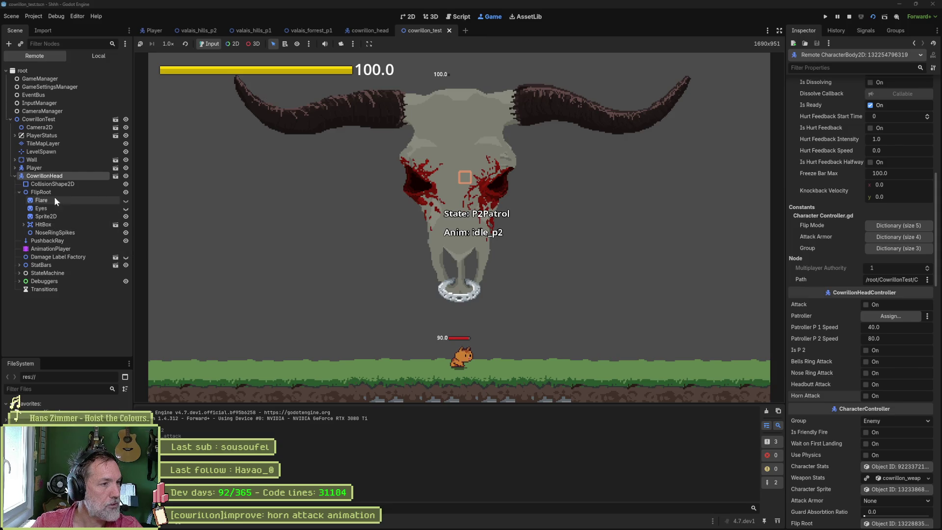
left_click(852, 17)
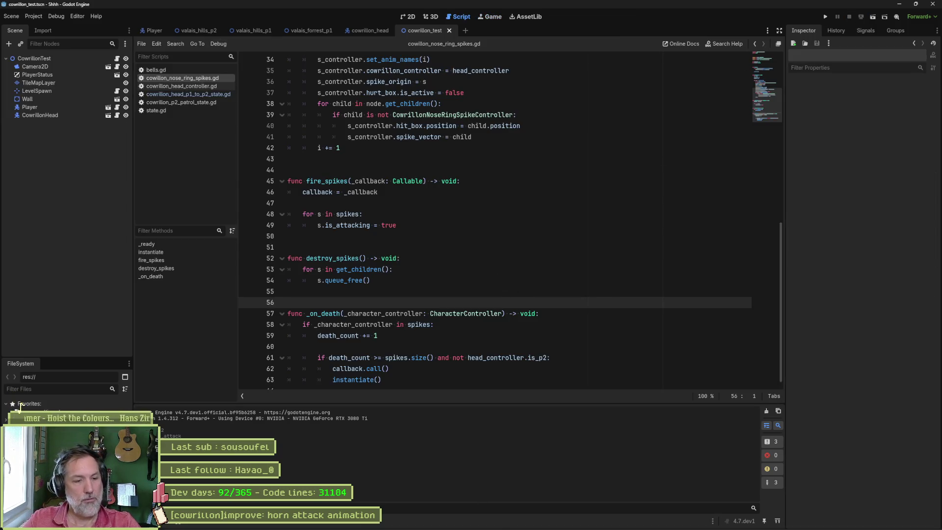
left_click(527, 520)
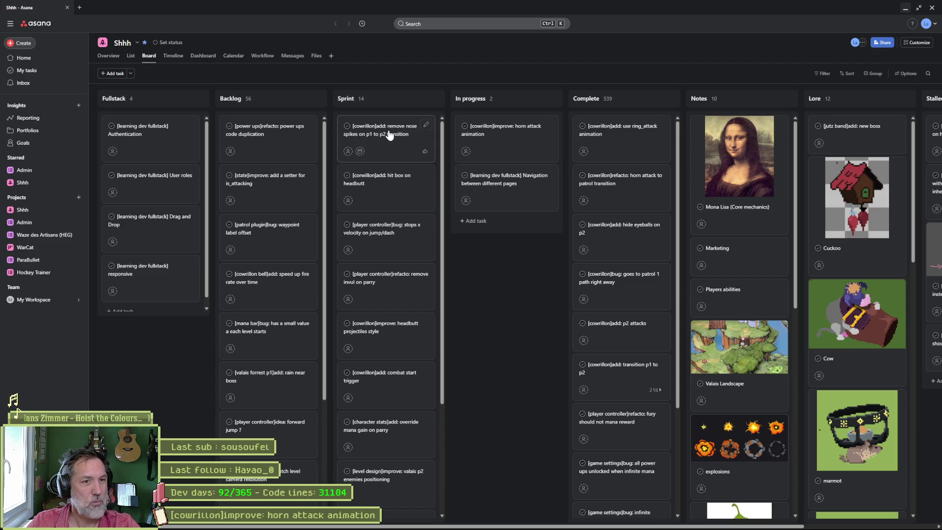
left_click(903, 10)
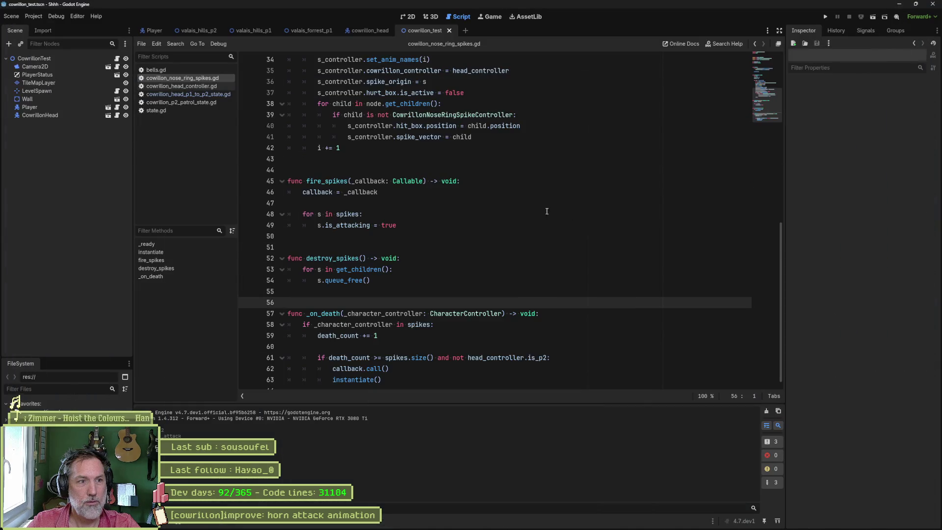
Rerun the test scene, check CowrillonHead's live properties, and return to the nose-ring spikes script.
left_click(515, 192)
key("F6")
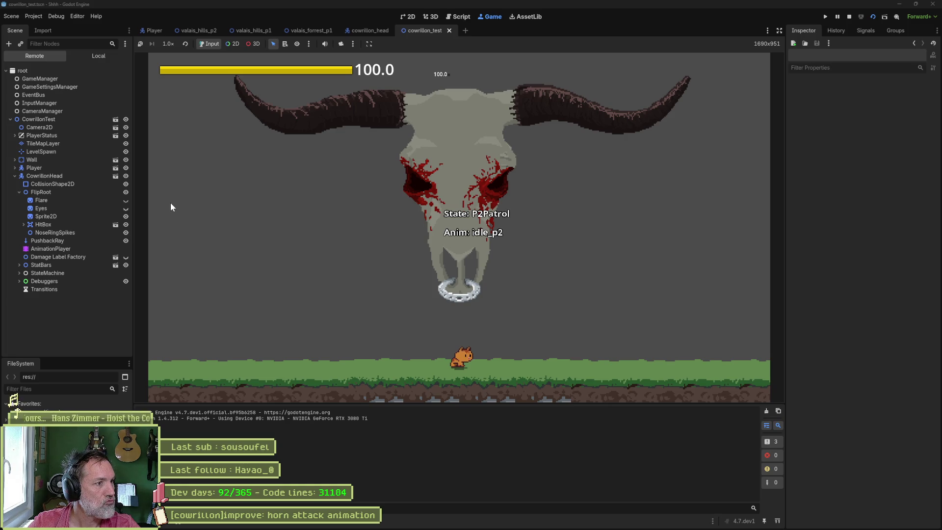
left_click(47, 175)
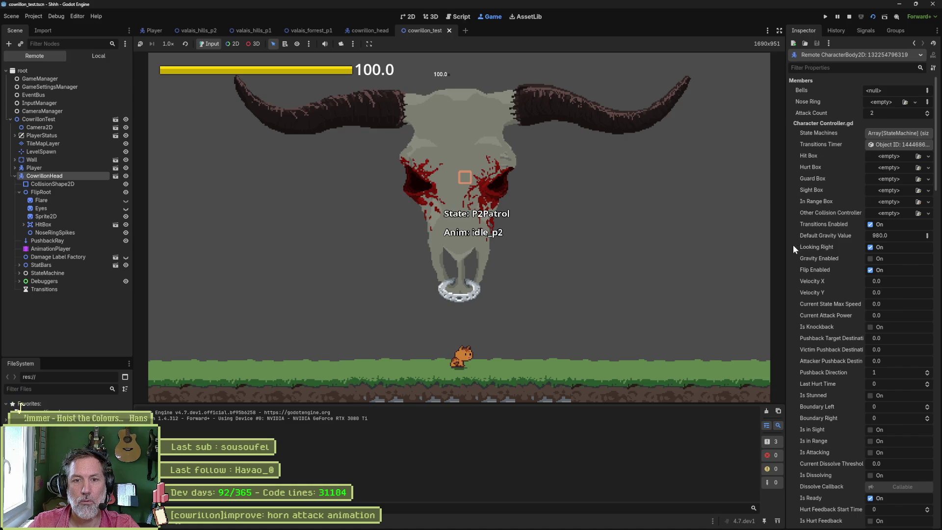
scroll(794, 249, "down", 6)
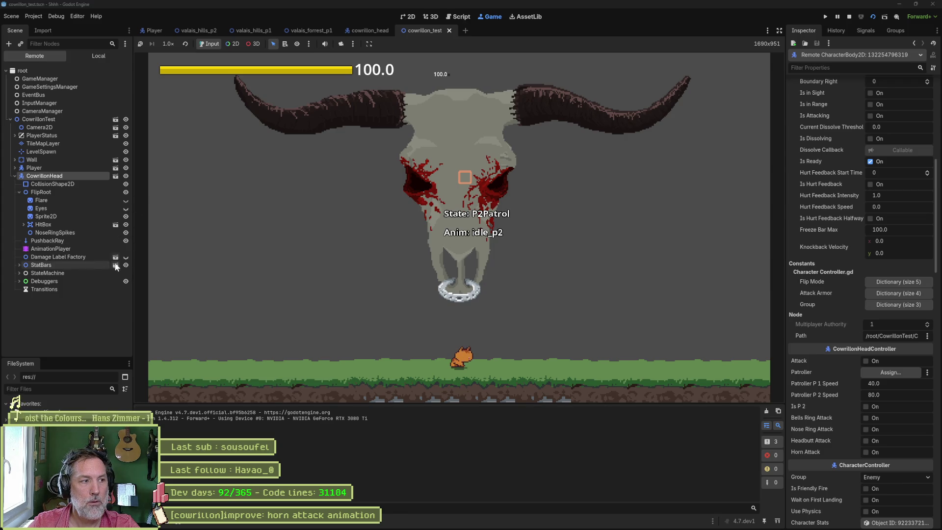
left_click(458, 16)
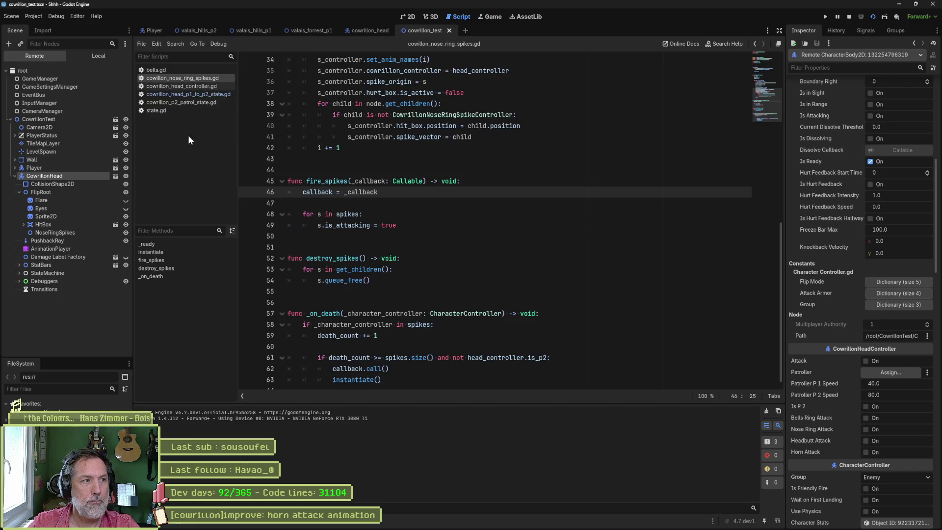
Open cowrillon_p2_patrol_state.gd and locate the attack_cooldown_msec assignment on line 21.
left_click(204, 103)
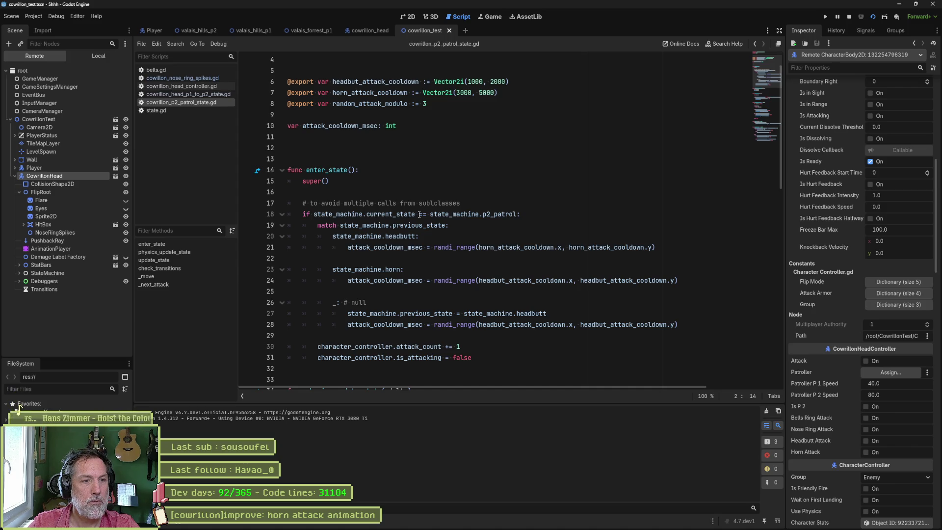
scroll(419, 214, "down", 3)
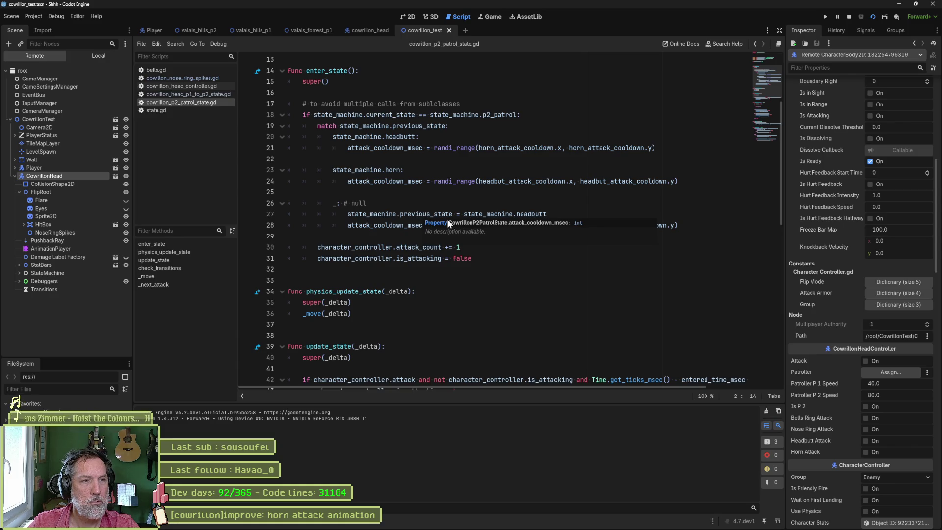
left_click(432, 203)
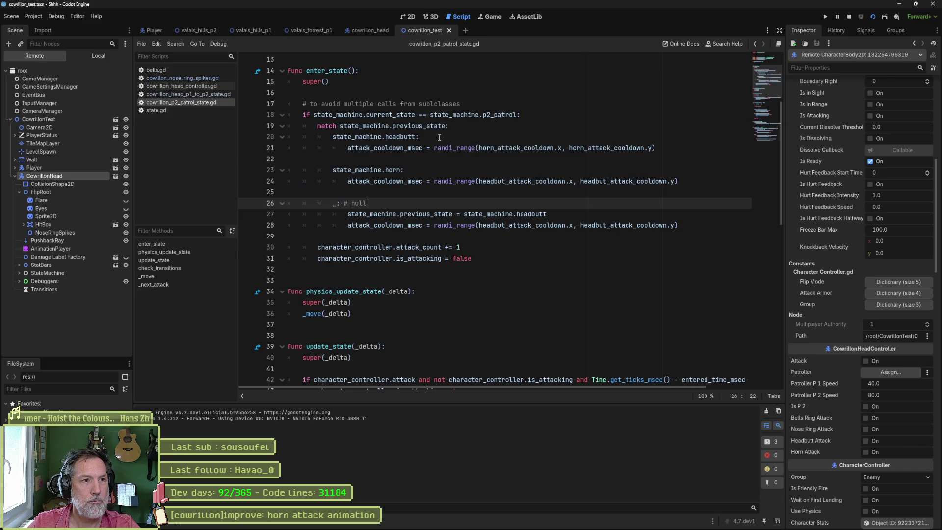
key("Up")
key("Up")
key("Up")
key("ctrl+d")
scroll(444, 154, "up", 4)
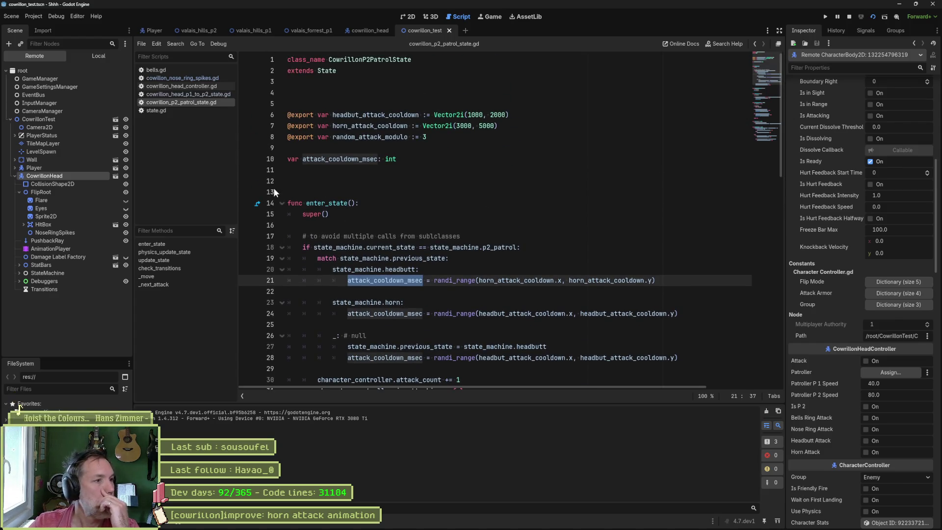
Inspect the live StateMachine > Root > P2 > P2Patrol cooldown values, then return to the game view.
left_click(19, 273)
left_click(23, 280)
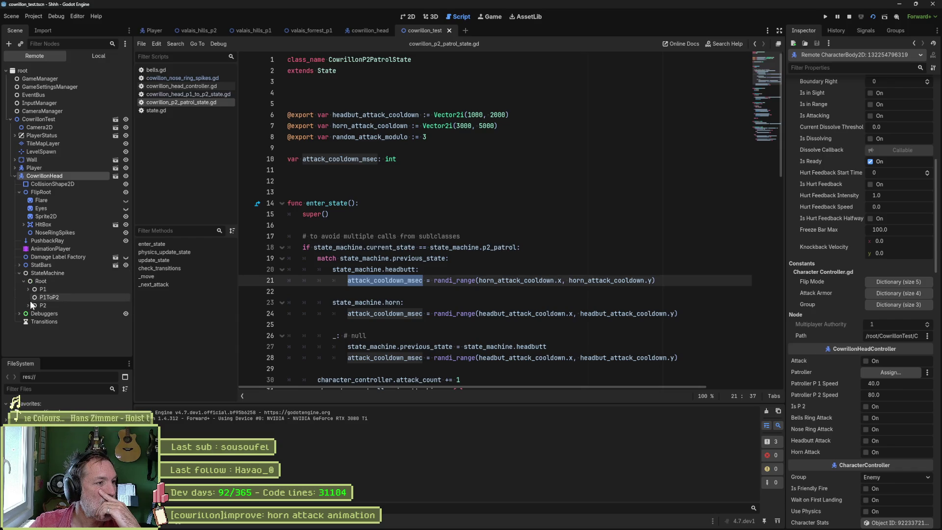
left_click(28, 304)
left_click(51, 313)
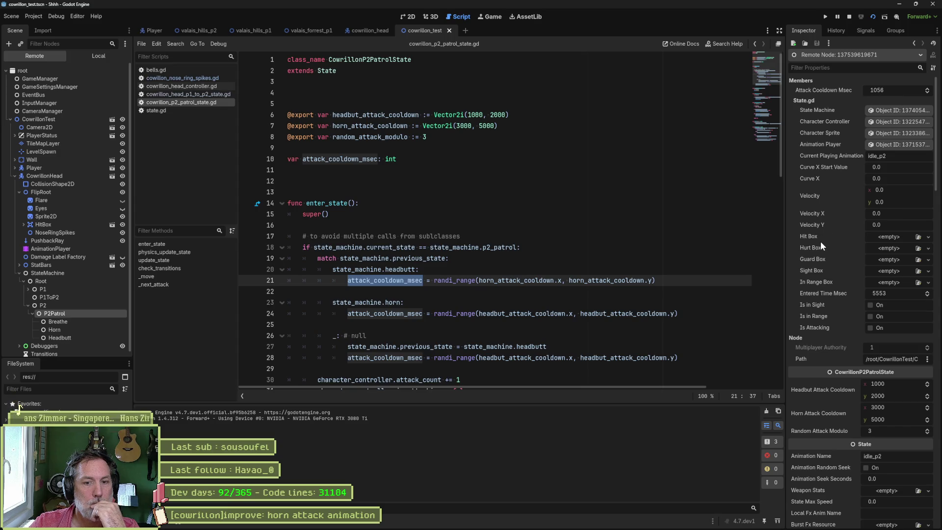
scroll(820, 240, "down", 3)
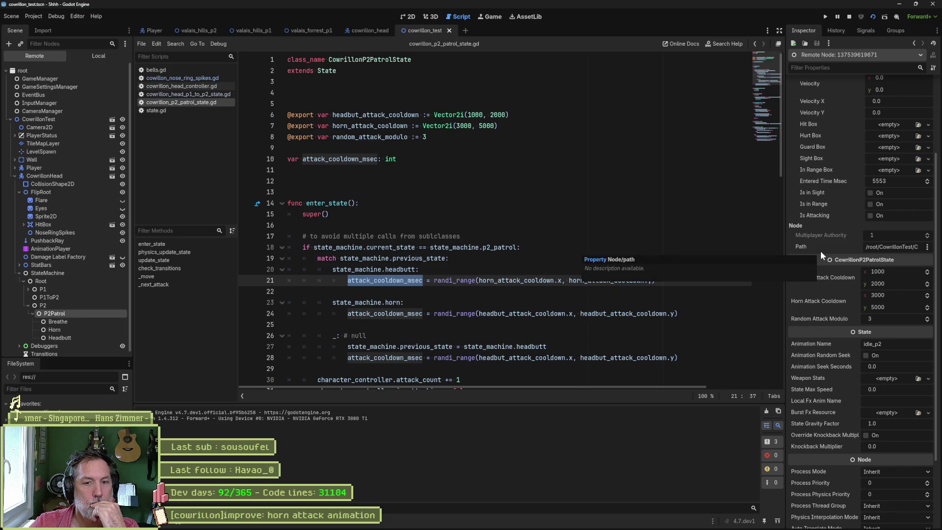
scroll(820, 251, "down", 2)
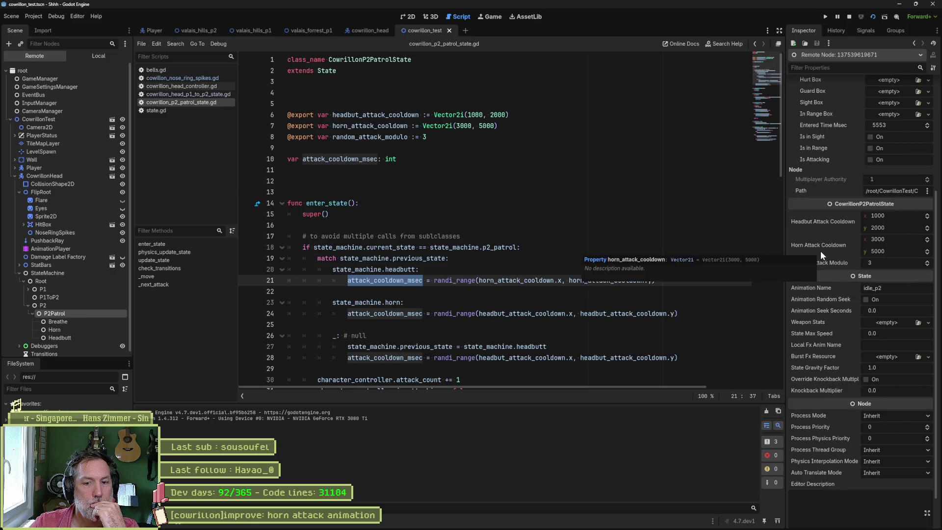
scroll(820, 251, "down", 1)
scroll(820, 253, "up", 5)
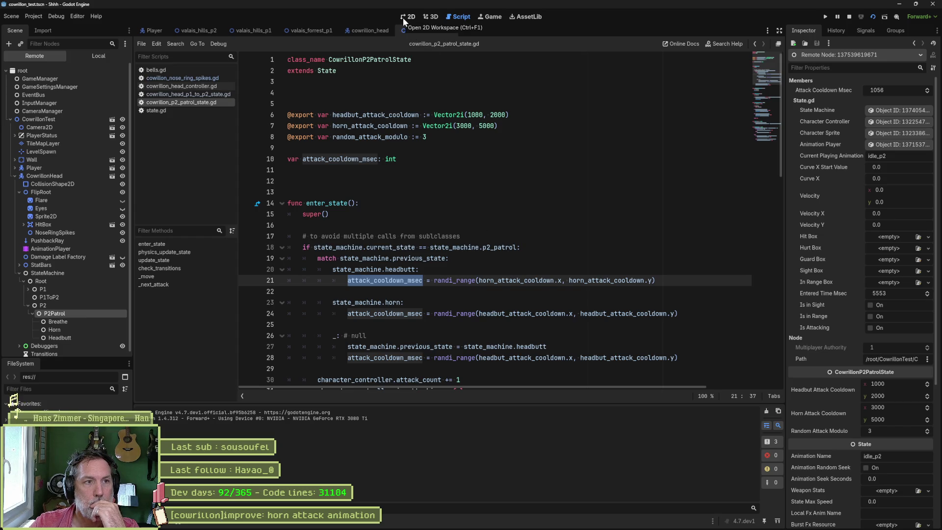
left_click(487, 18)
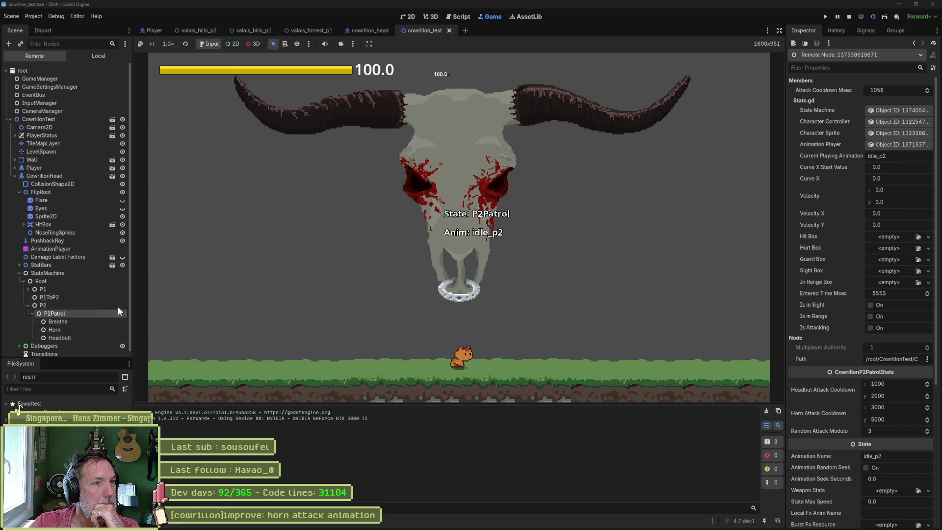
left_click(461, 17)
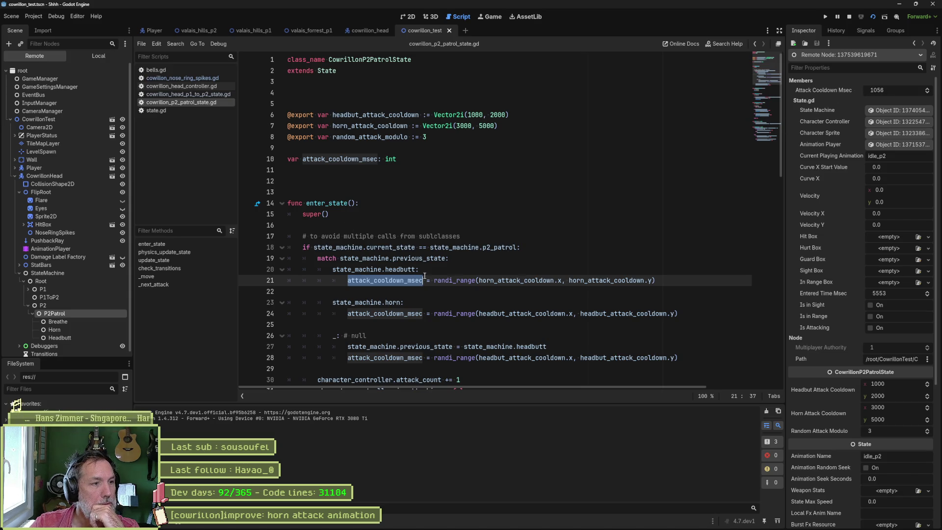
scroll(424, 276, "down", 7)
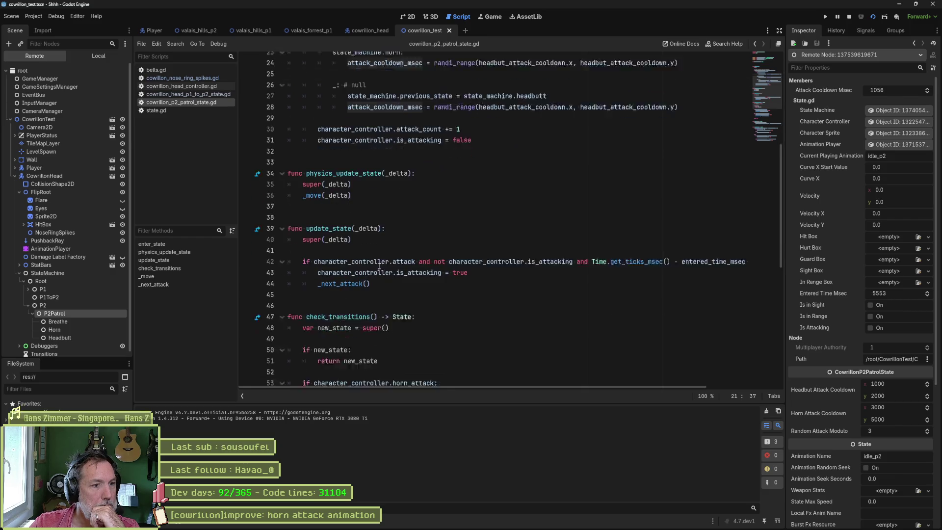
scroll(378, 267, "down", 1)
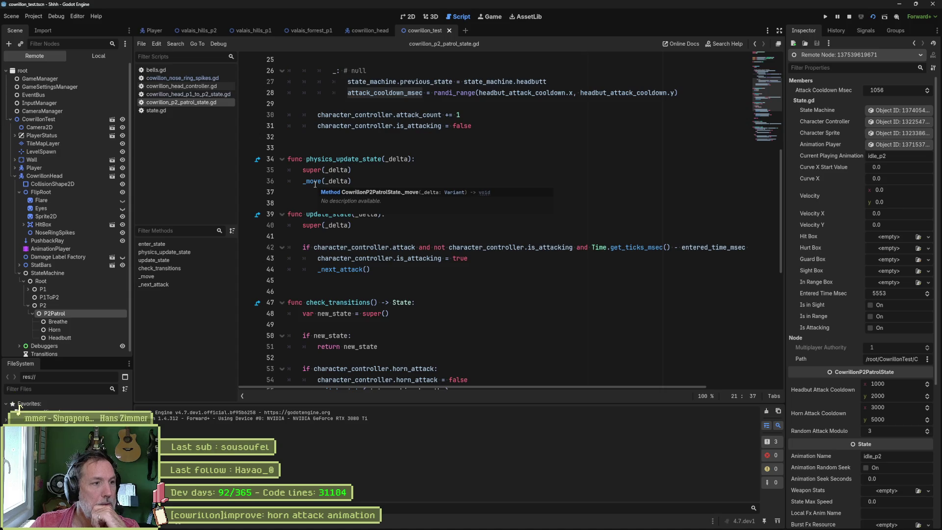
left_click(192, 276)
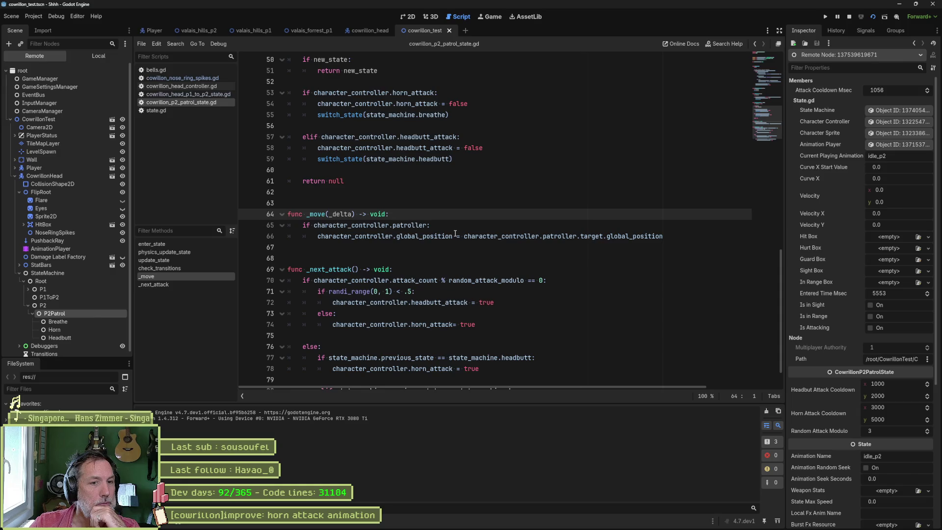
left_click(181, 260)
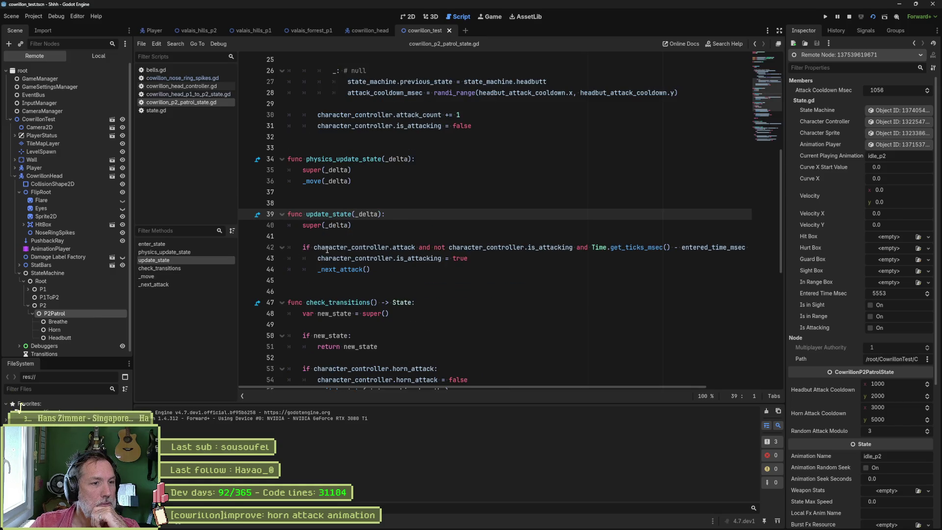
left_click_drag(313, 247, 589, 247)
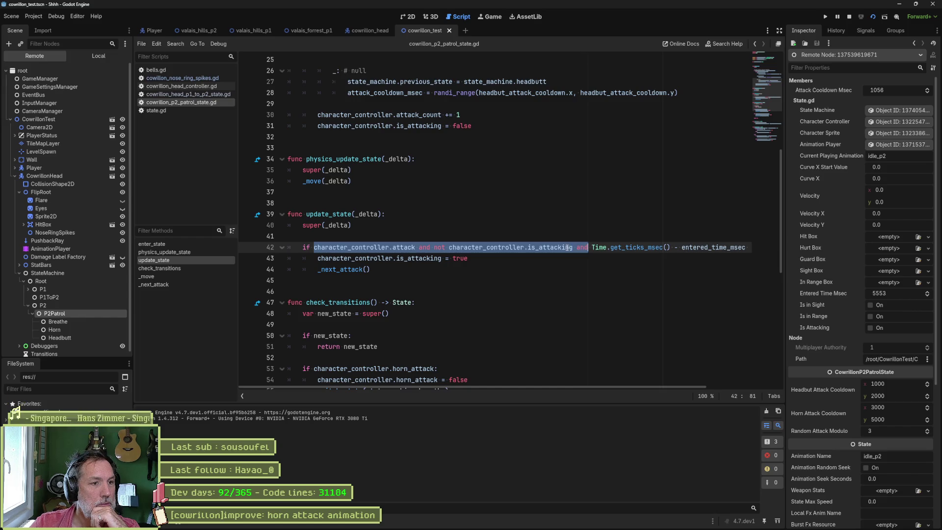
Filter the live CowrillonHead Inspector for 'attac', stop the game, and tick Attack on CowrillonHead.
left_click(46, 176)
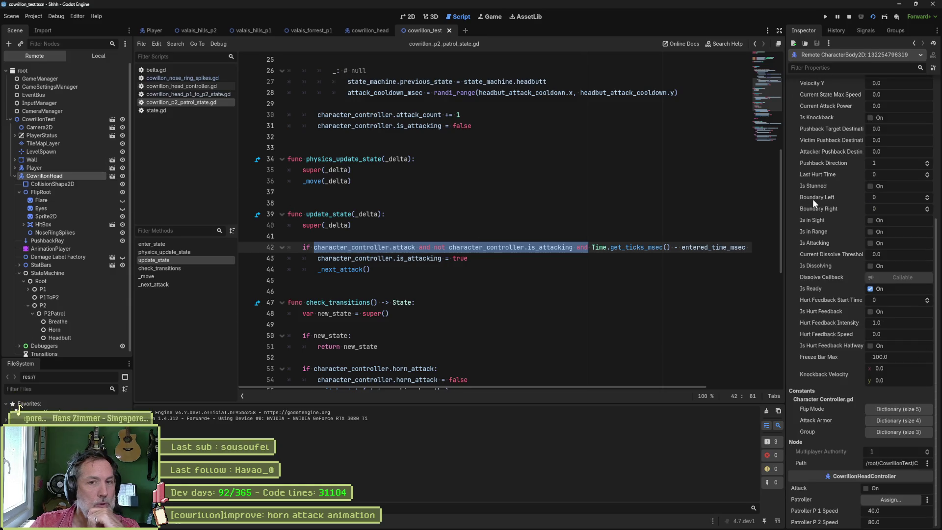
scroll(835, 144, "up", 5)
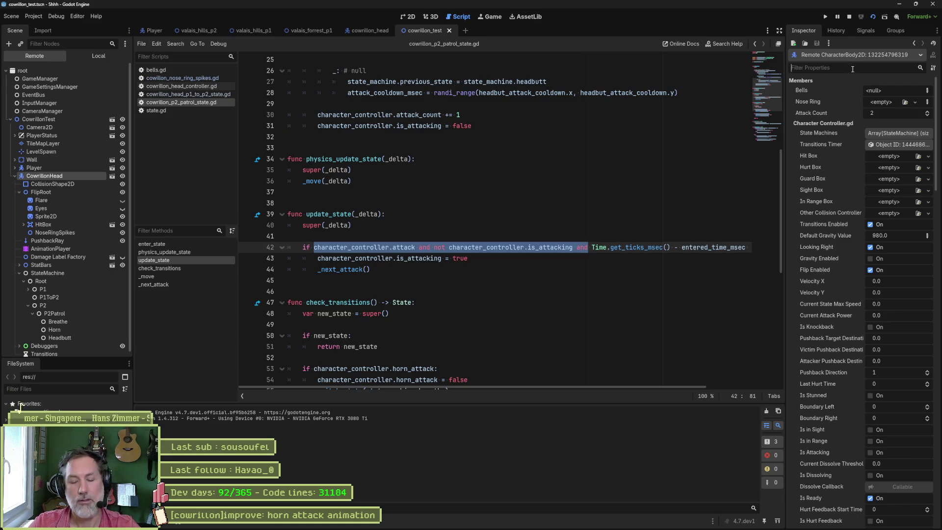
type("attac")
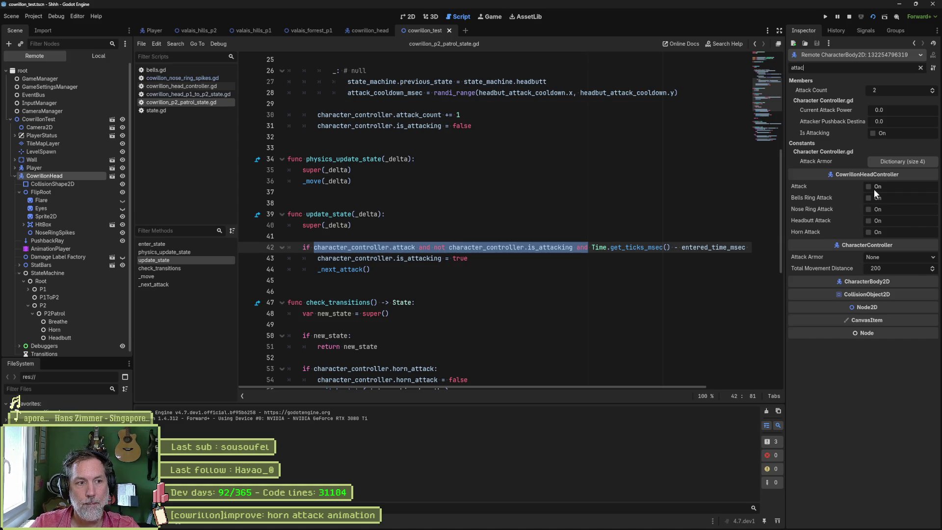
left_click(850, 16)
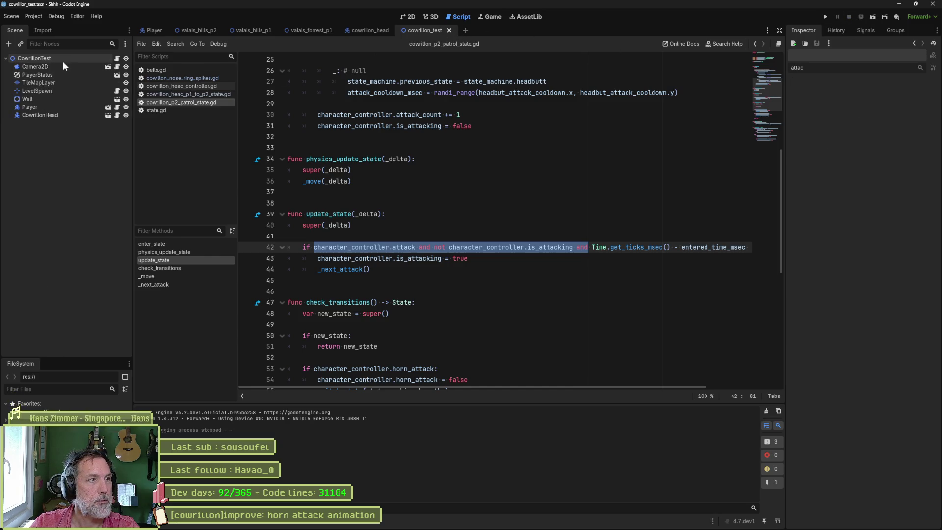
left_click(44, 116)
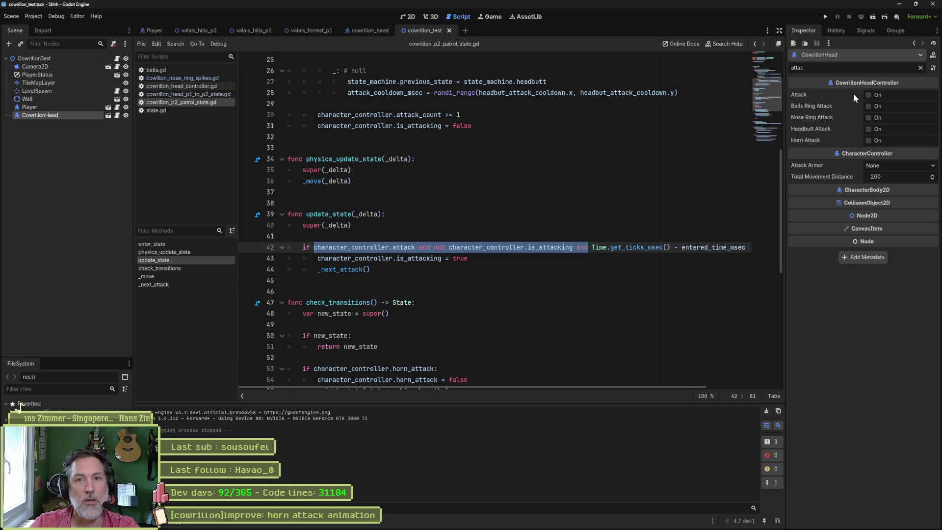
left_click(868, 94)
Run cowrillon_test, watch CowrillonHead's live properties as it enters phase 2, then stop with F8.
key("F6")
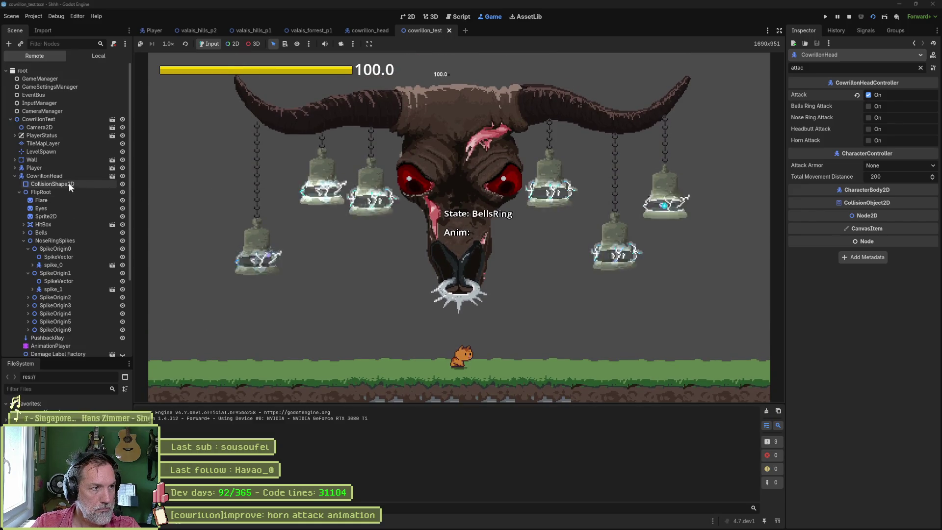
left_click(59, 177)
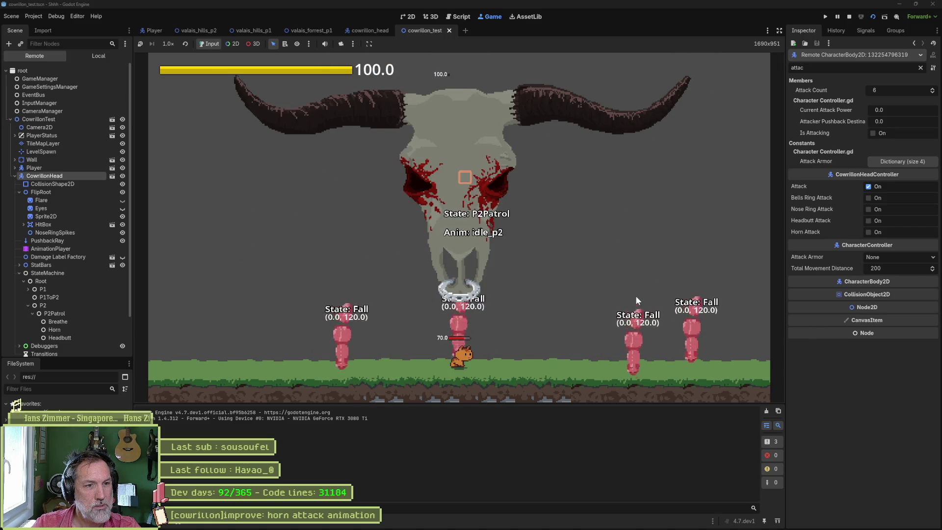
key("F8")
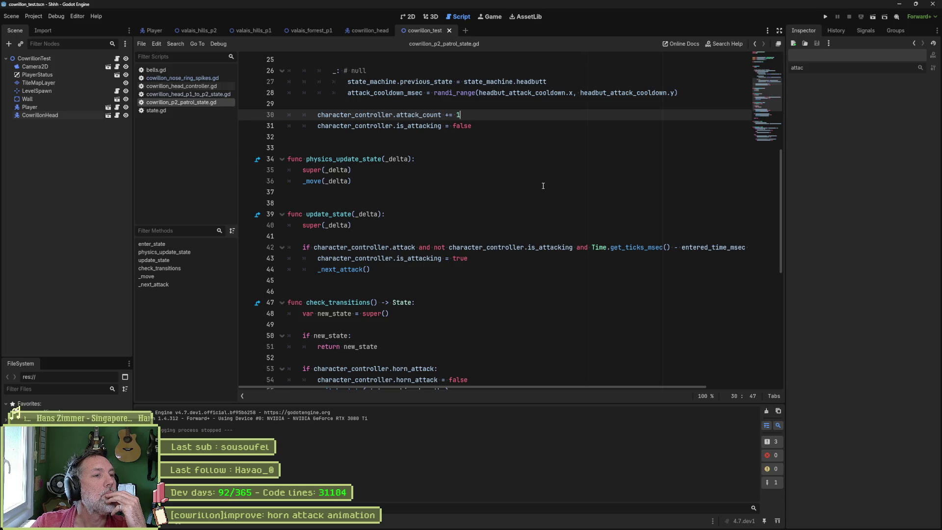
Drag the 'remove nose spikes on p1 to p2 transition' card from Sprint to Complete and open it.
left_click(528, 521)
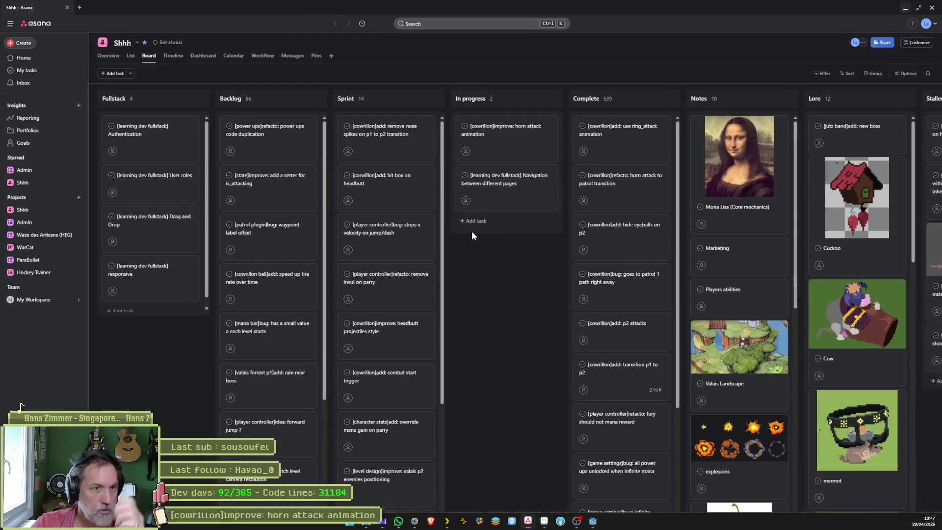
left_click_drag(426, 137, 620, 131)
left_click(620, 131)
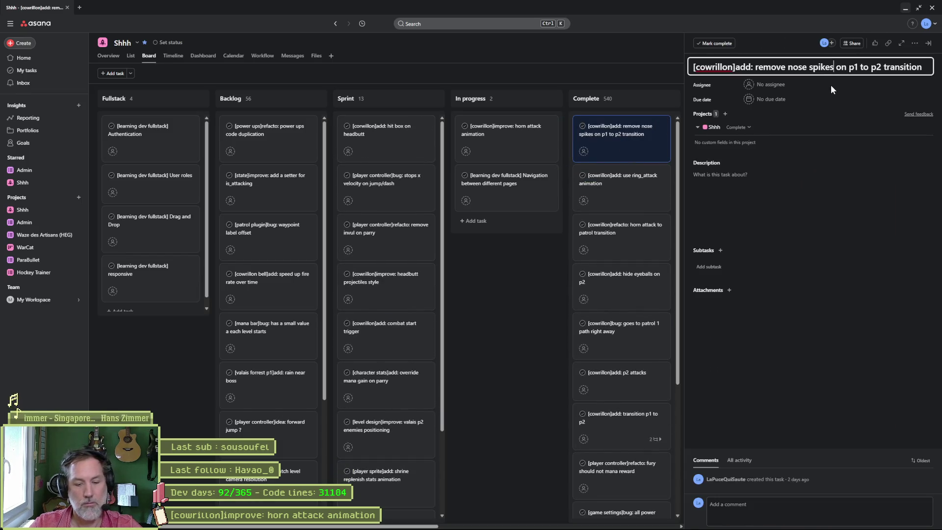
key("ctrl+a")
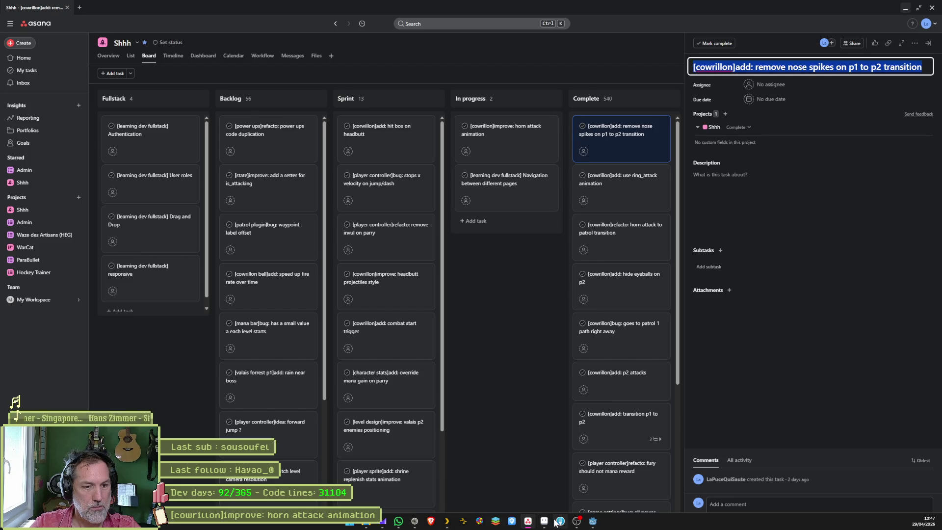
left_click(558, 521)
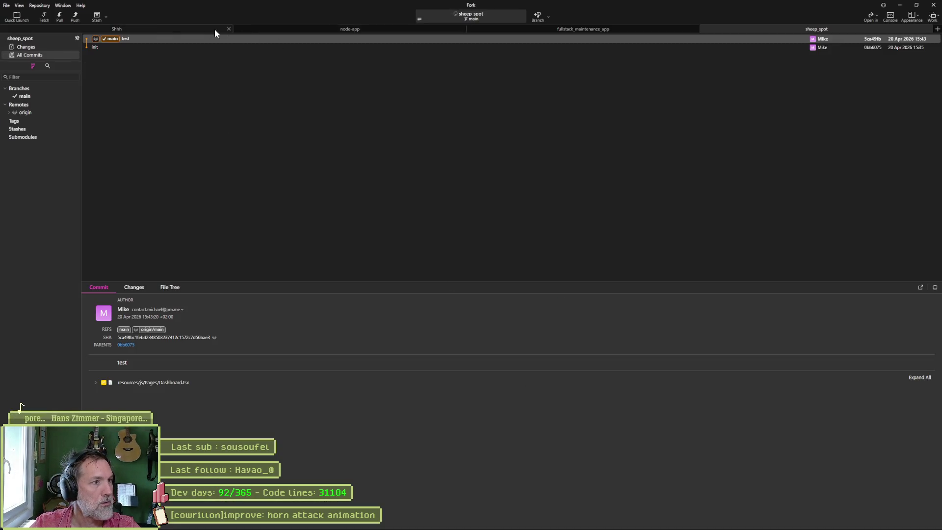
Review the Shhh repository's local diffs for the head state, nose-ring spikes and cowrillon.png sprite sheet.
left_click(166, 28)
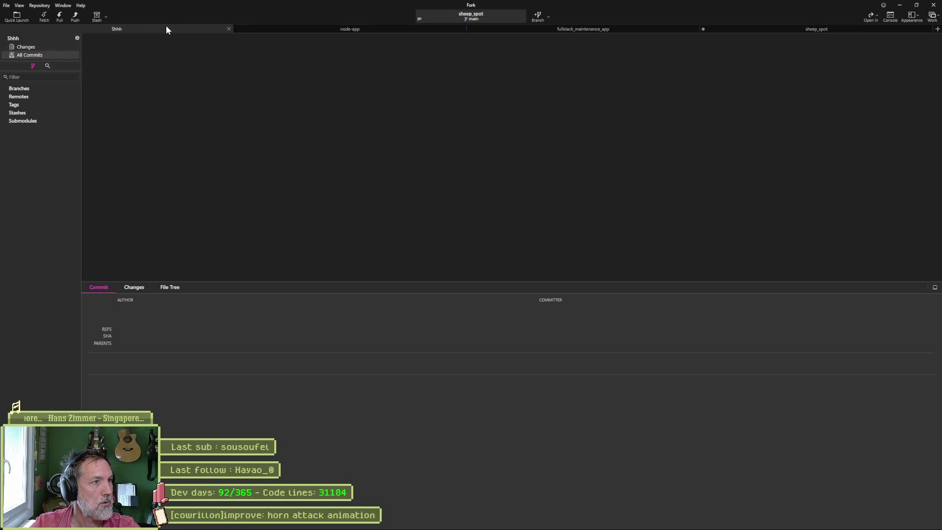
left_click(42, 48)
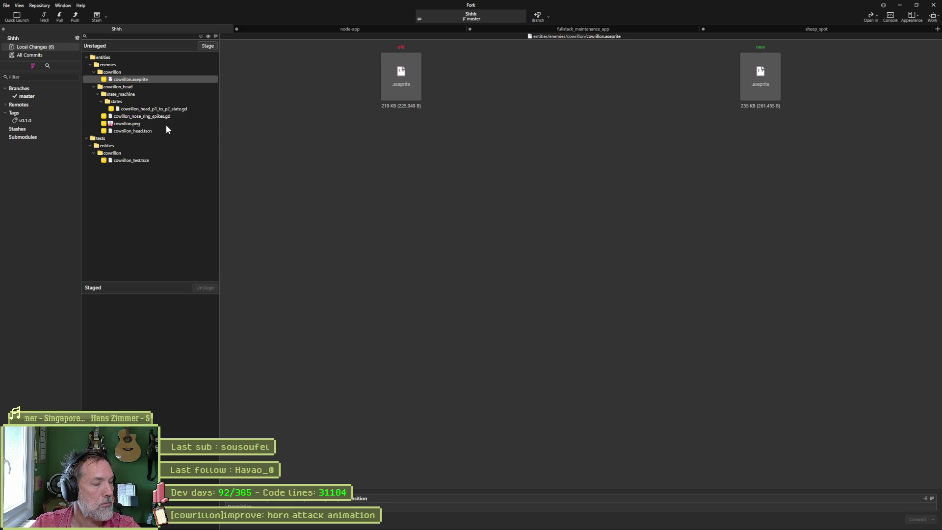
left_click(147, 109)
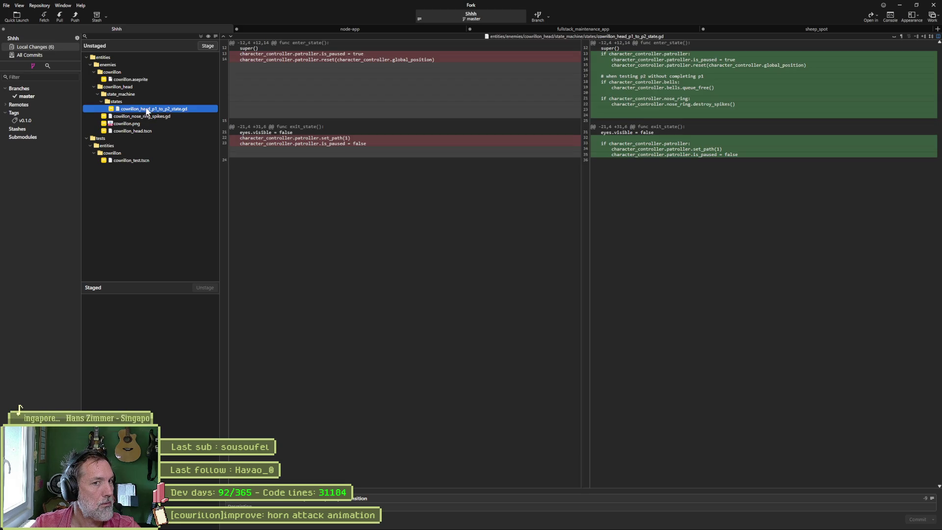
left_click(143, 116)
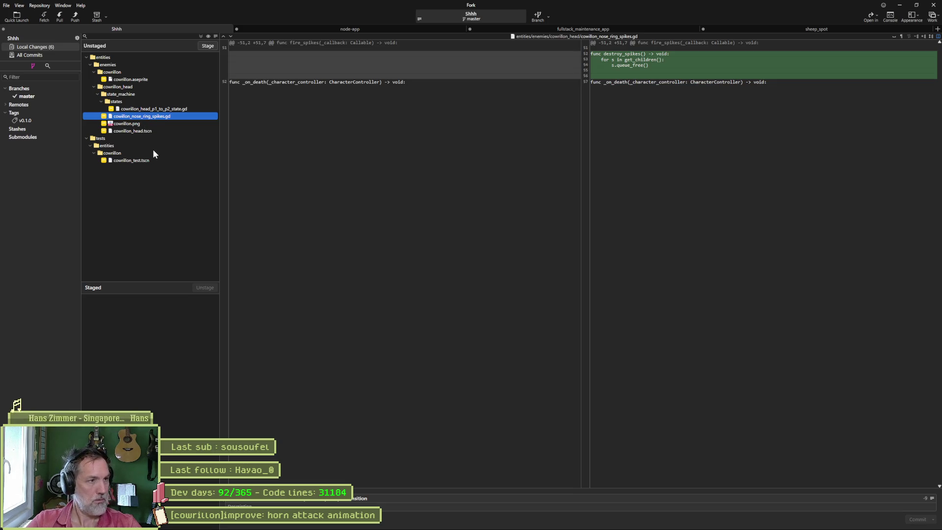
left_click(156, 125)
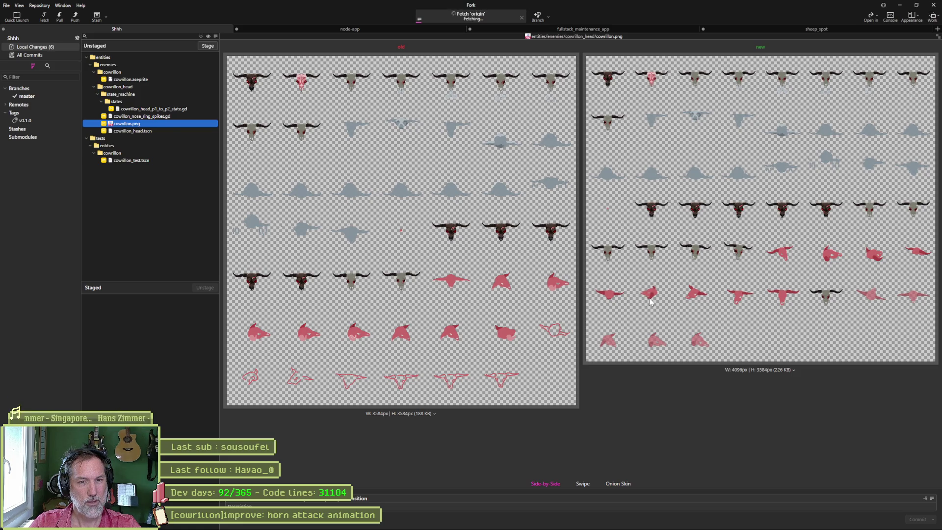
left_click(650, 301)
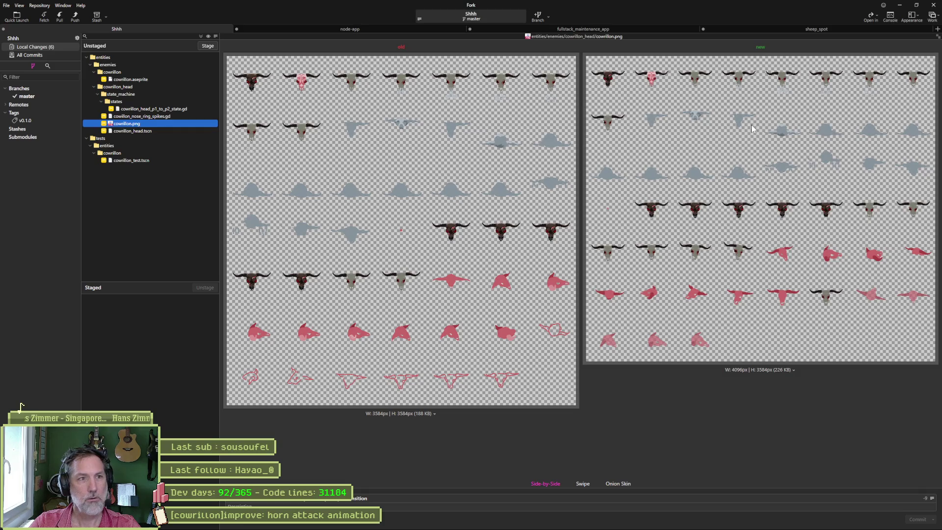
Close the node-app, fullstack_maintenance_app and sheep_spot repositories, then stage all six changed files.
middle_click(349, 30)
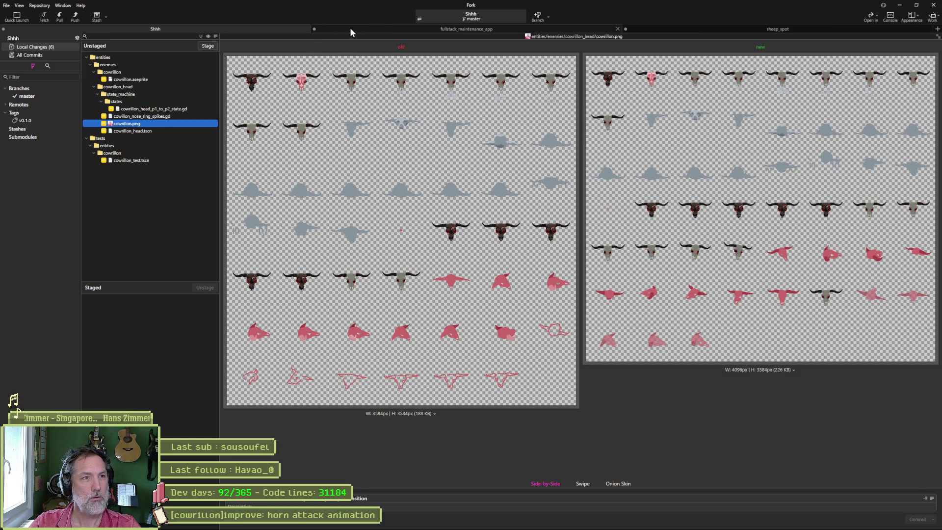
middle_click(377, 28)
middle_click(490, 30)
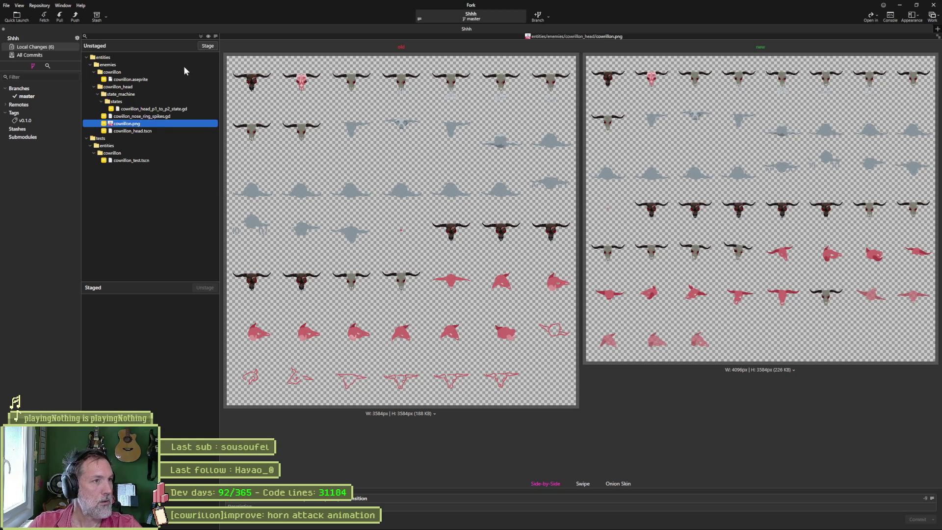
left_click(200, 37)
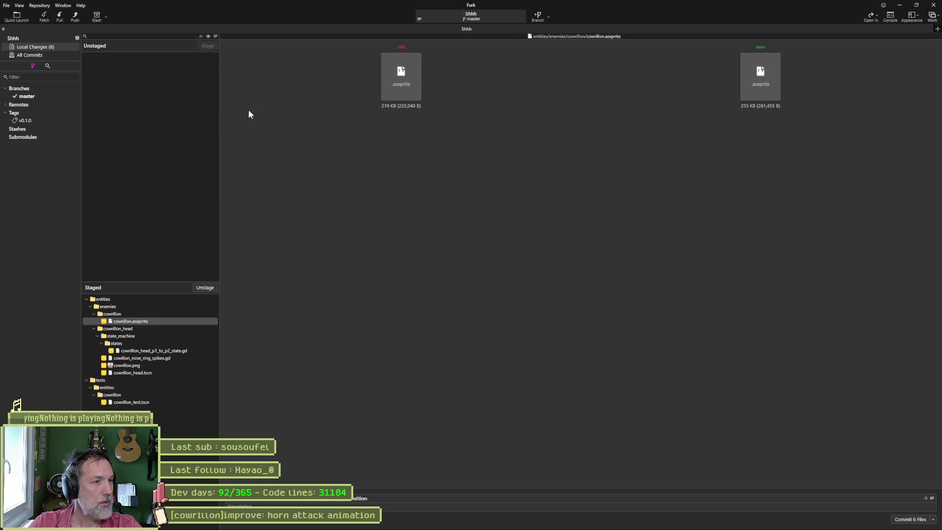
Copy the horn attack animation task title from the Asana board for the commit summary.
left_click(527, 522)
left_click(490, 140)
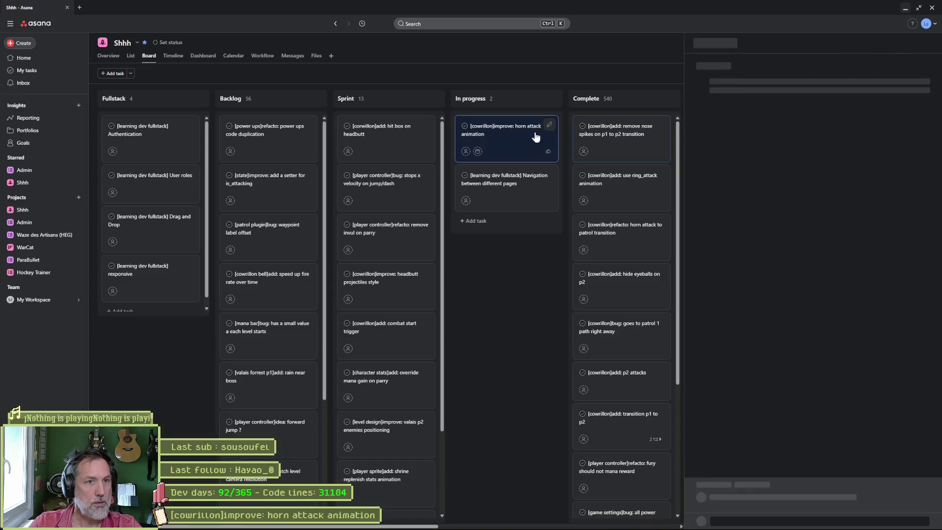
left_click(783, 69)
key("ctrl+a")
key("ctrl+c")
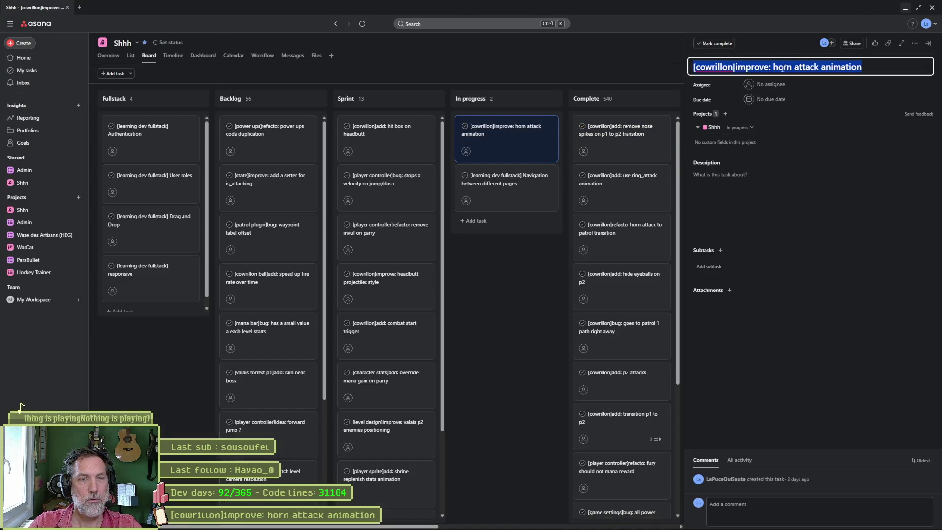
key("alt+Tab")
Append '&' and the horn attack task title, change 'improve' to 'improving:', then commit six files and push.
type("&")
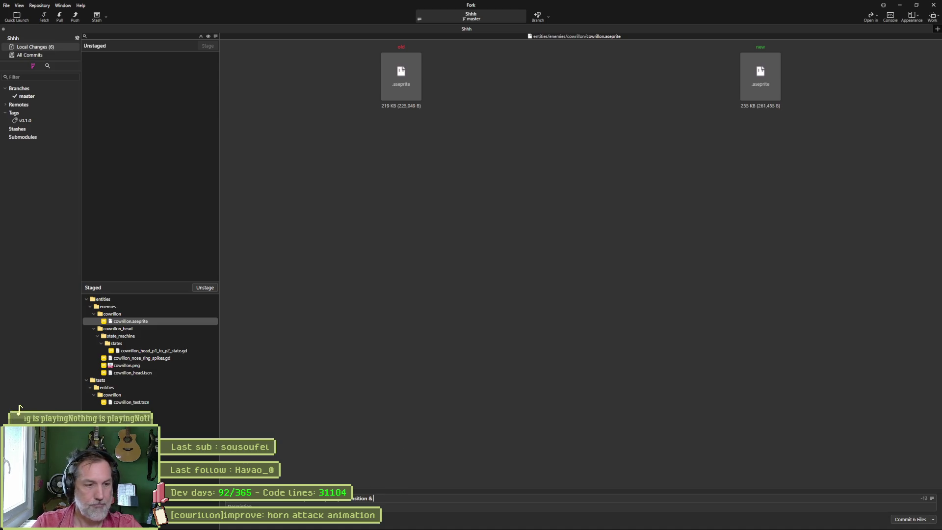
key("ctrl+v")
key("BackSpace")
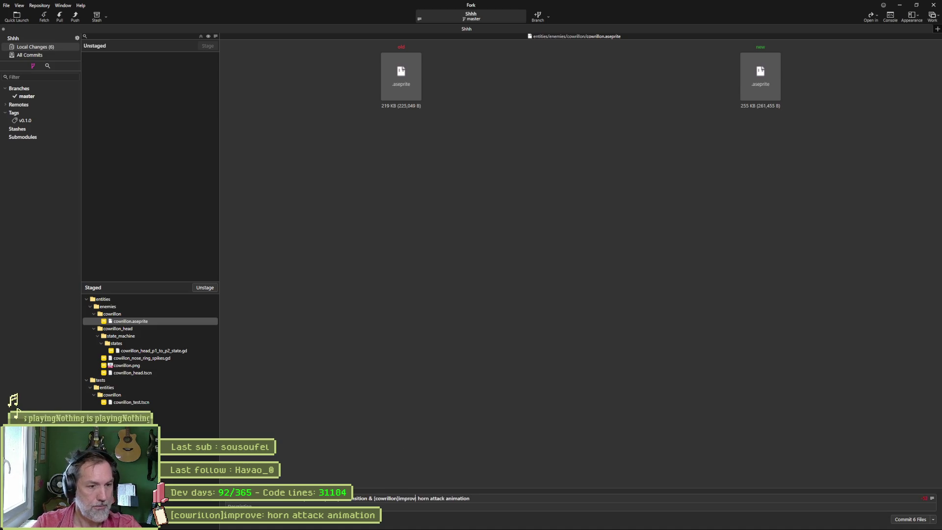
type("ing")
type(":")
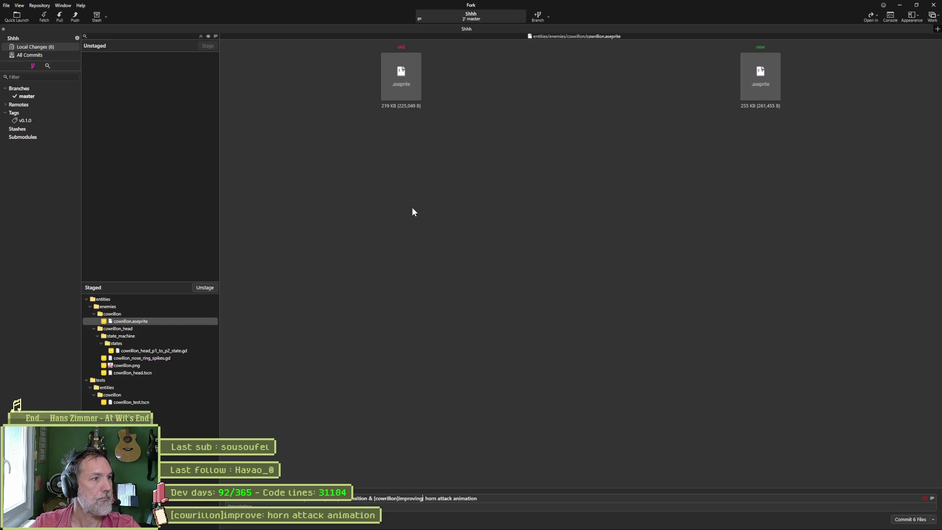
left_click(909, 519)
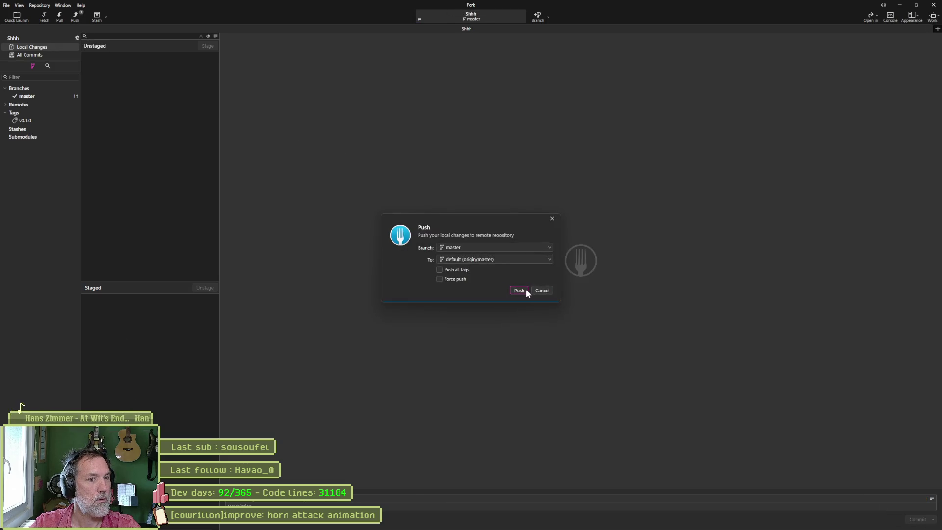
left_click(520, 289)
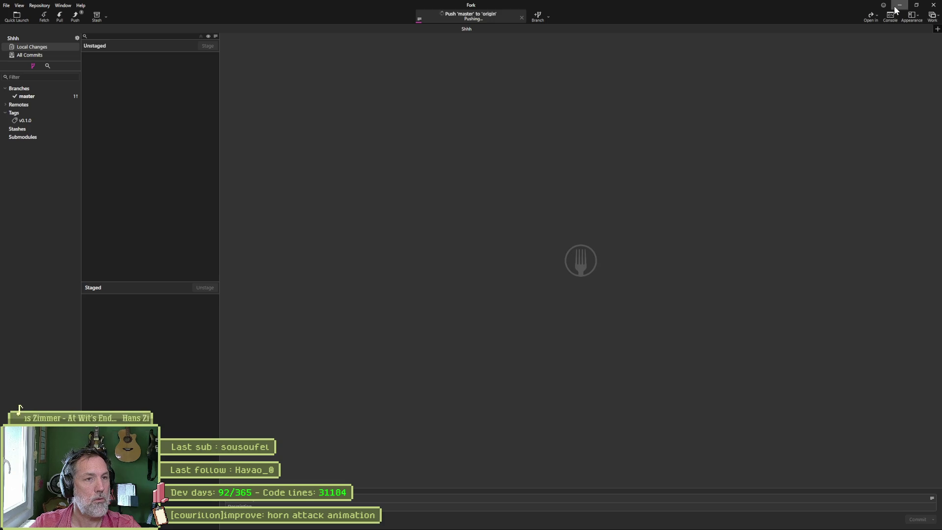
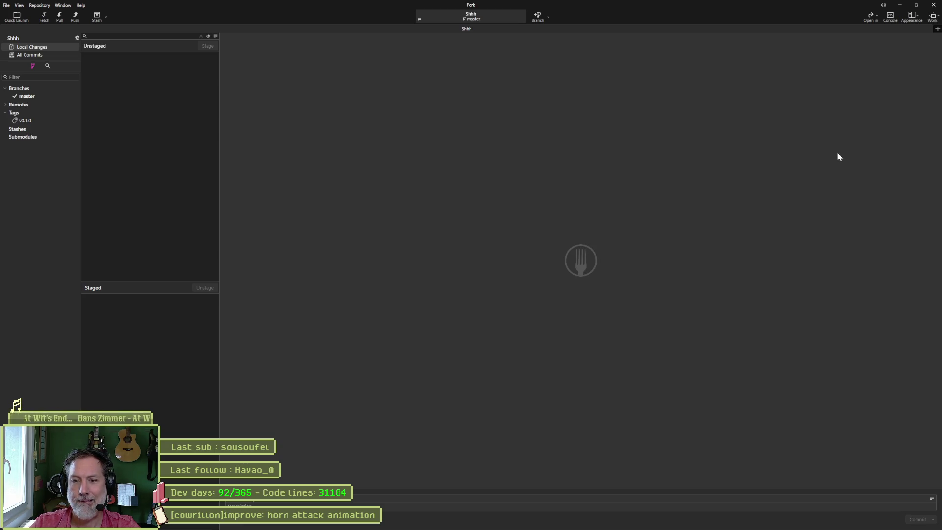
Check Fork's commit history and local changes, then close the horn attack task and minimize Fork and the browser.
left_click(25, 96)
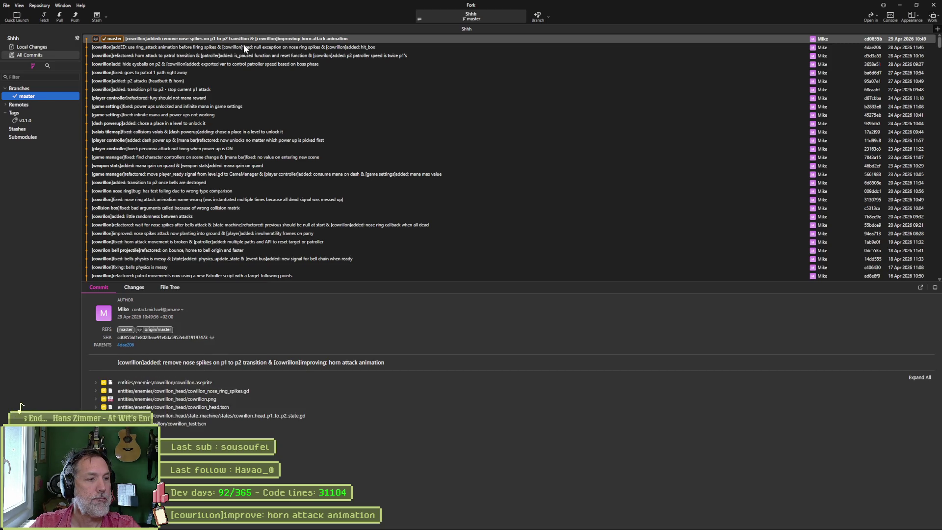
left_click(32, 47)
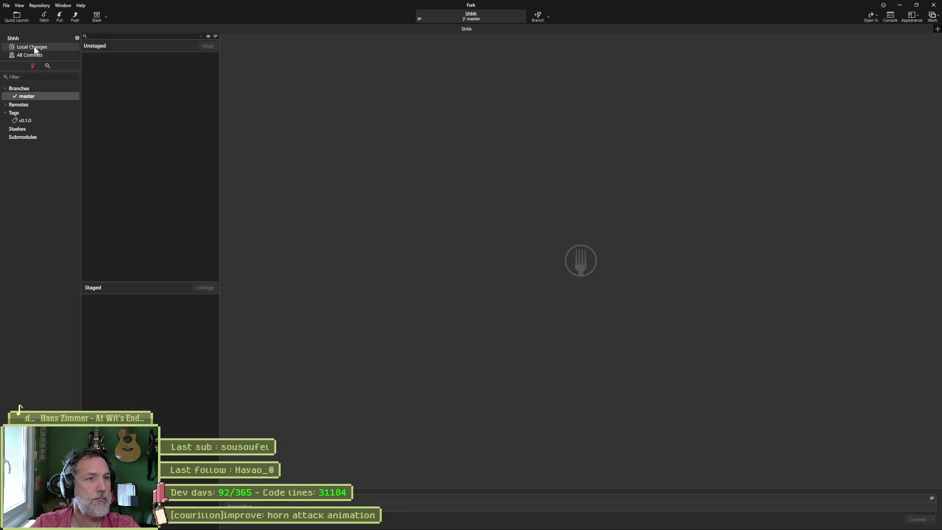
left_click(898, 5)
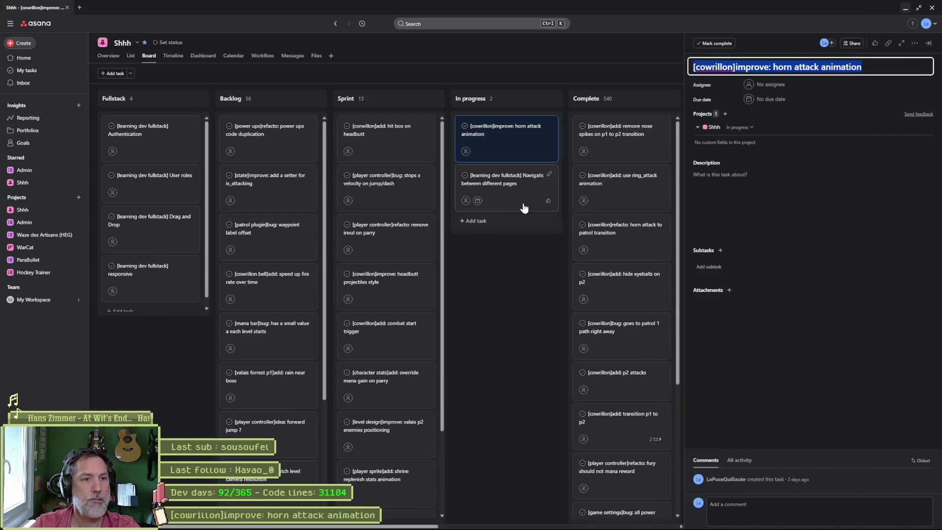
left_click(513, 262)
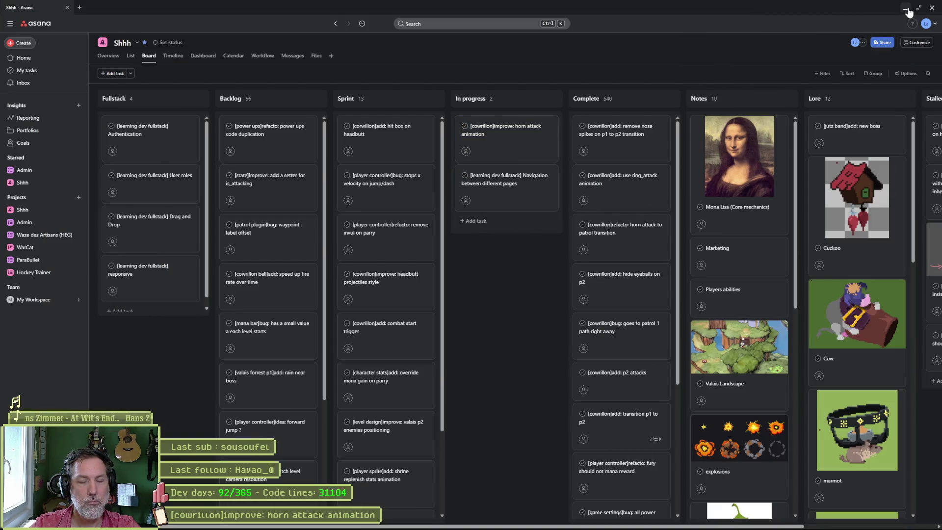
left_click(905, 8)
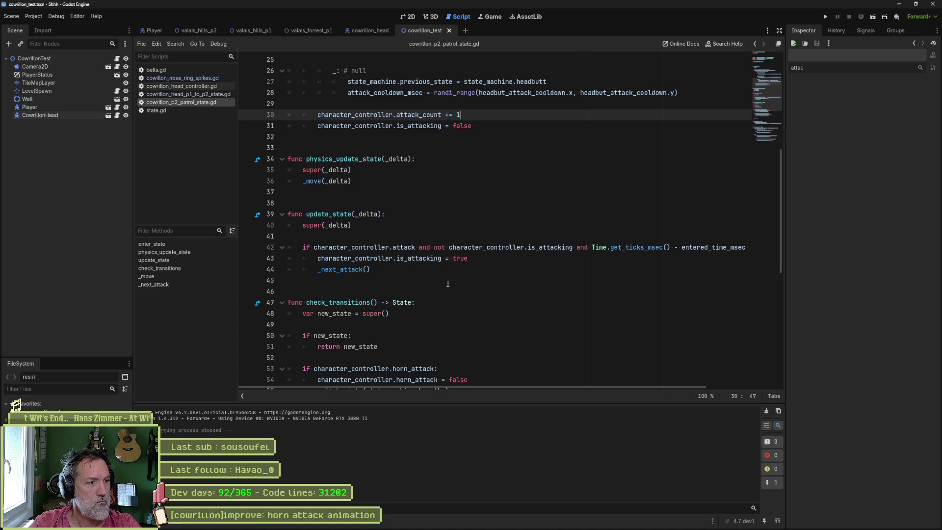
Clear the FileSystem res:// path field and place the cursor on empty line 37 of the patrol script.
triple_click(114, 376)
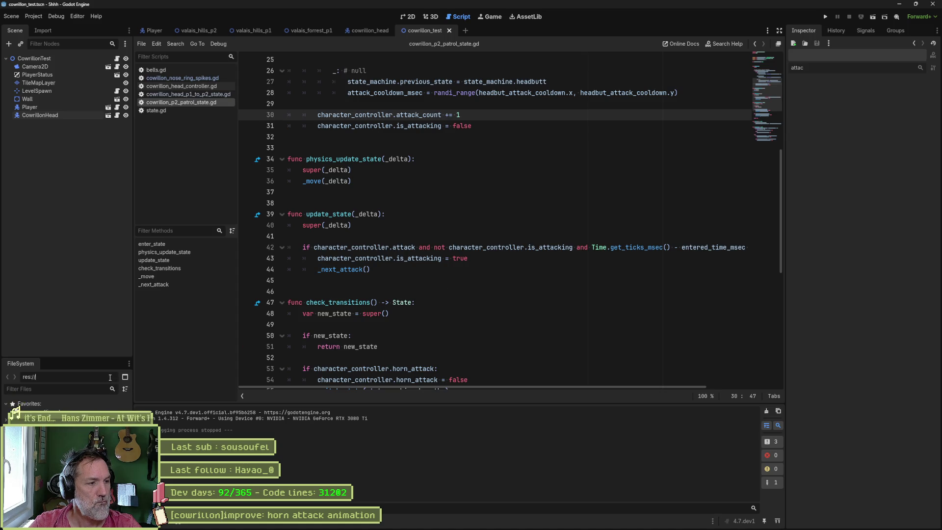
key("BackSpace")
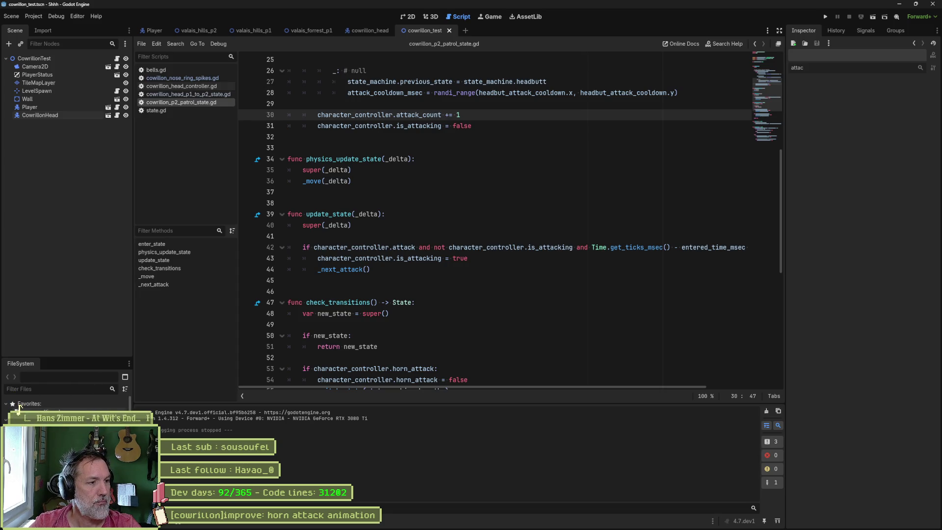
left_click(294, 192)
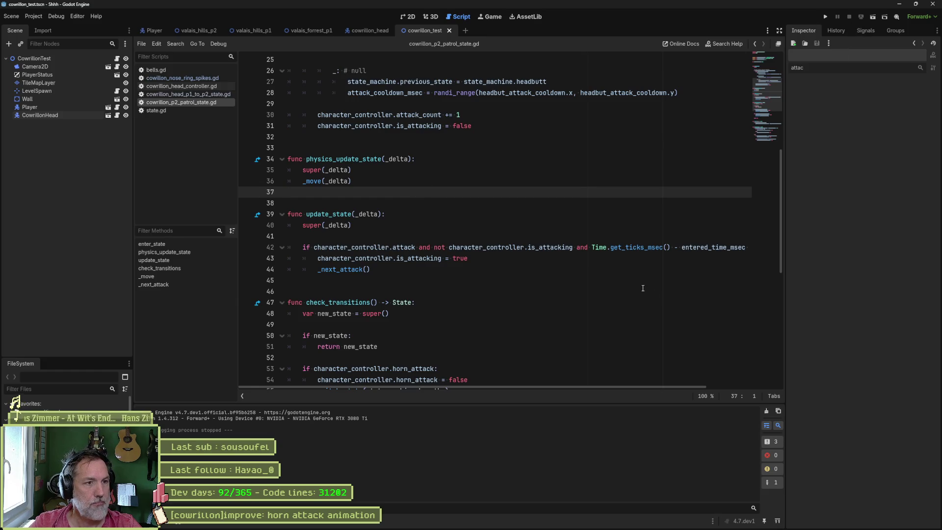
In cowrillon.aseprite, select horn frames 50–55, then flip between frames 61–63 to compare poses.
left_click(592, 523)
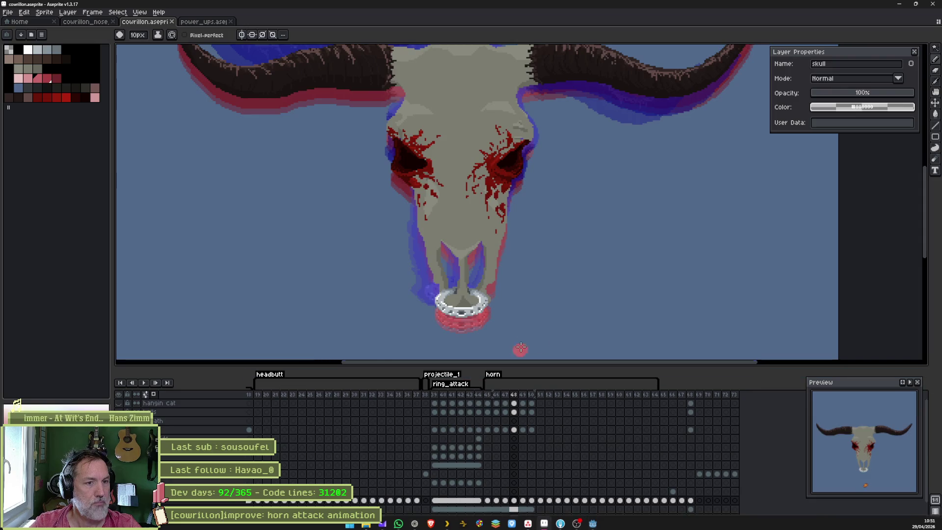
mouse_move(532, 501)
left_mouse_down()
mouse_move(637, 502)
mouse_move(608, 502)
left_mouse_up()
left_click(629, 492)
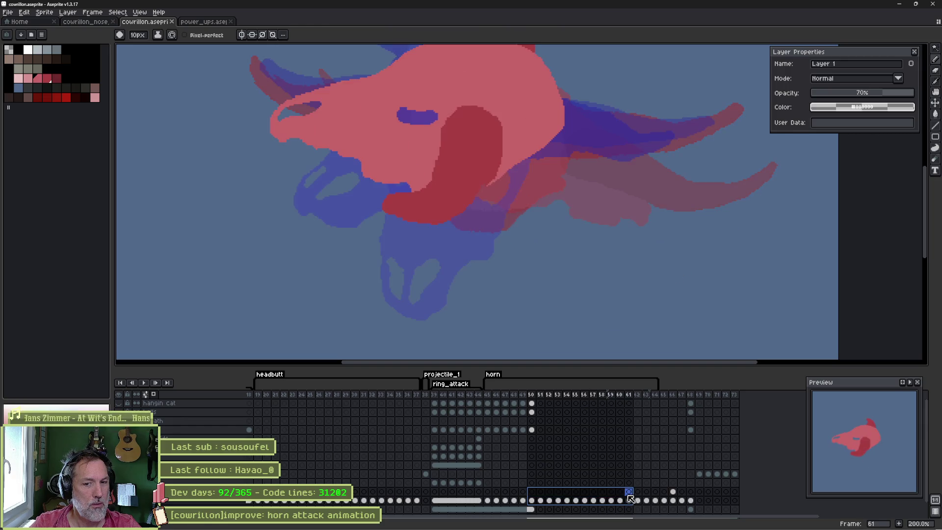
left_click(638, 493)
left_click(629, 493)
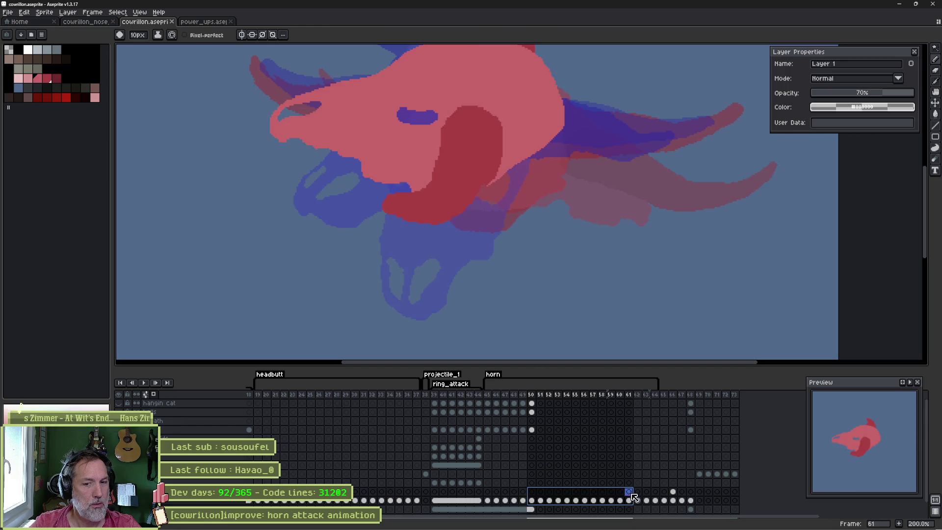
left_click(637, 493)
left_click(628, 493)
left_click(619, 493)
left_click(628, 492)
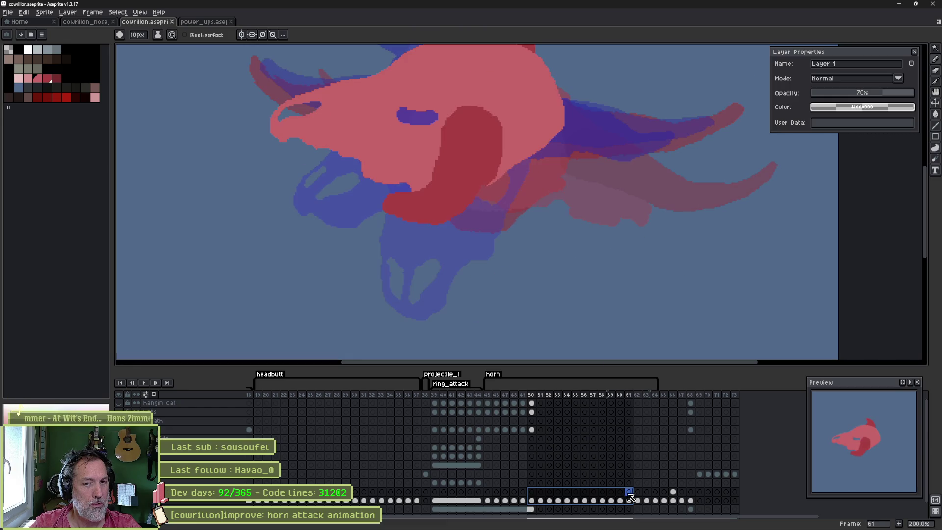
left_click(637, 493)
left_click(646, 493)
Step back through the horn frames to 58 and extend the frame selection to frame 60.
left_click(629, 493)
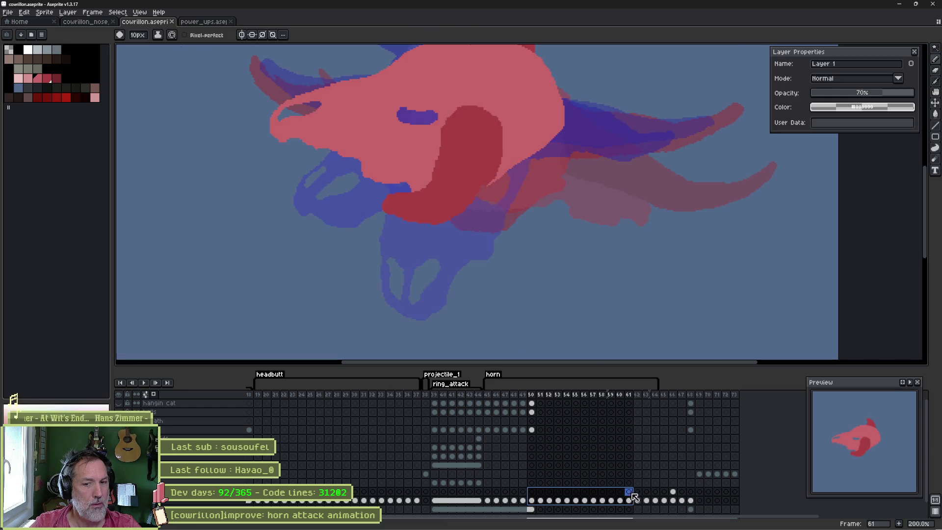
left_click(637, 493)
left_click(647, 493)
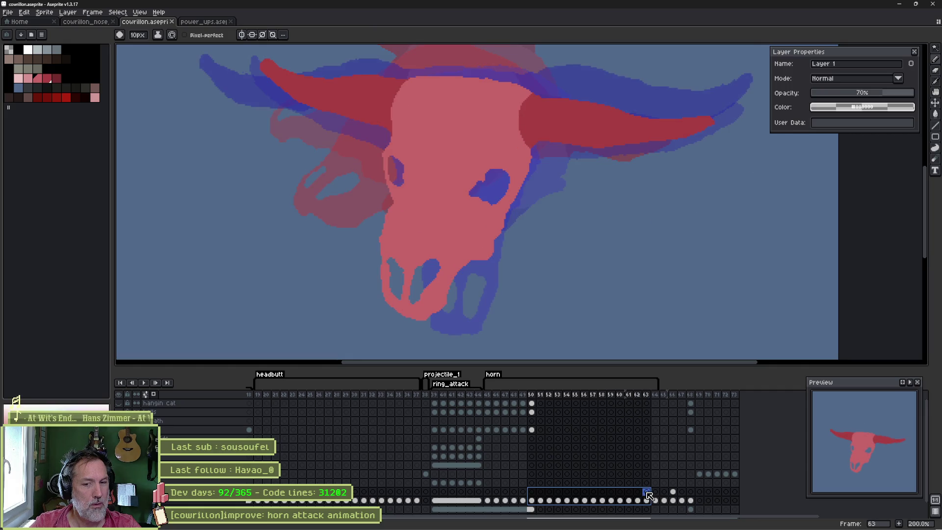
left_click(655, 493)
left_click(637, 493)
left_click(628, 492)
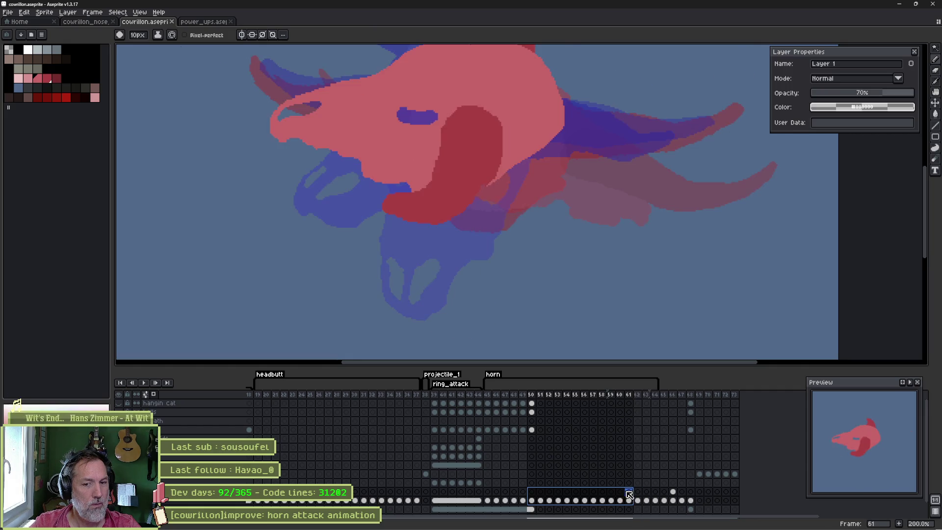
left_click(620, 493)
left_click(610, 493)
left_click(620, 493)
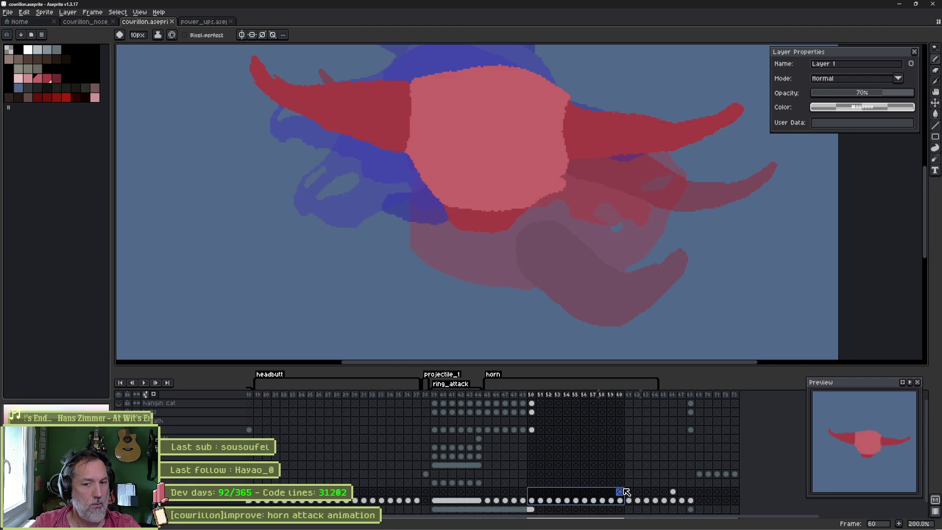
left_click(610, 493)
left_click(603, 483)
mouse_move(605, 486)
left_mouse_down()
mouse_move(675, 487)
mouse_move(582, 483)
mouse_move(626, 483)
mouse_move(603, 476)
left_mouse_up()
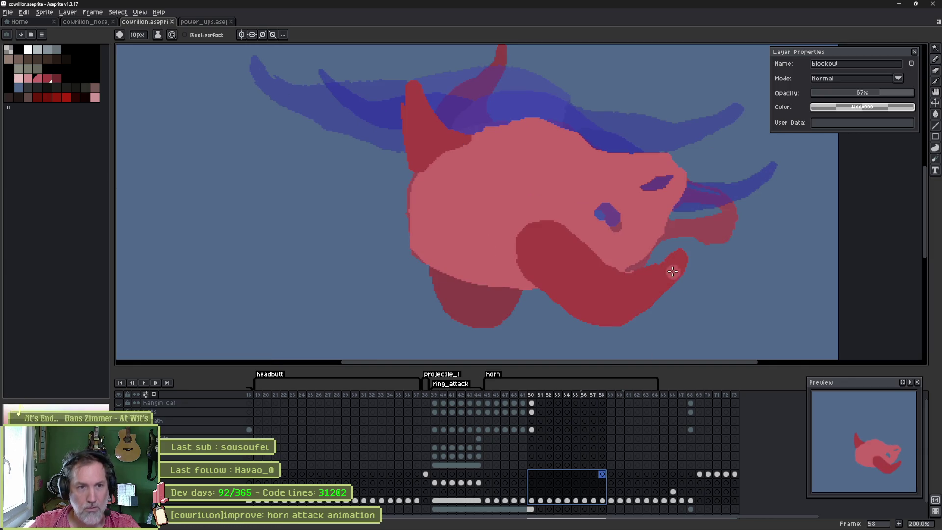
Pick the skull layer and repaint the eye socket shape on frame 58 with the brush.
scroll(606, 226, "up", 2)
left_click(606, 225)
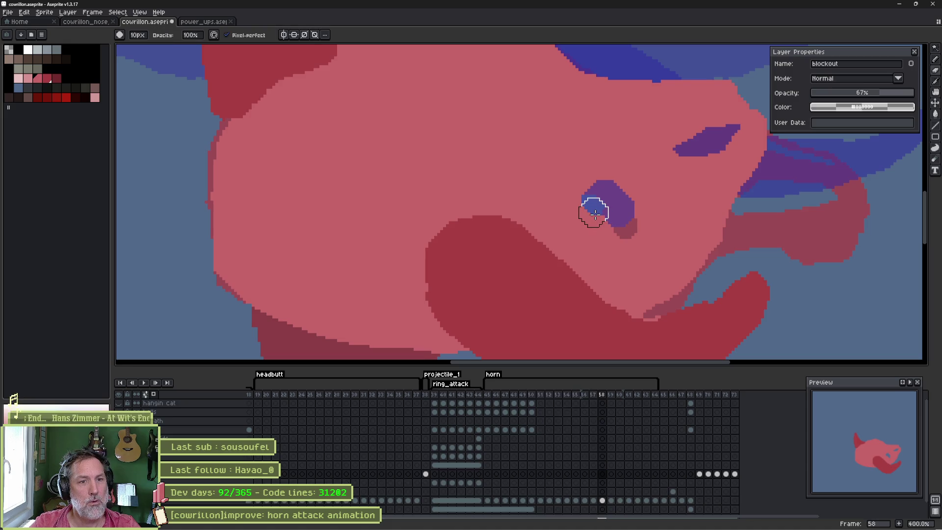
key("v")
left_click(584, 204)
left_click(580, 208)
key("b")
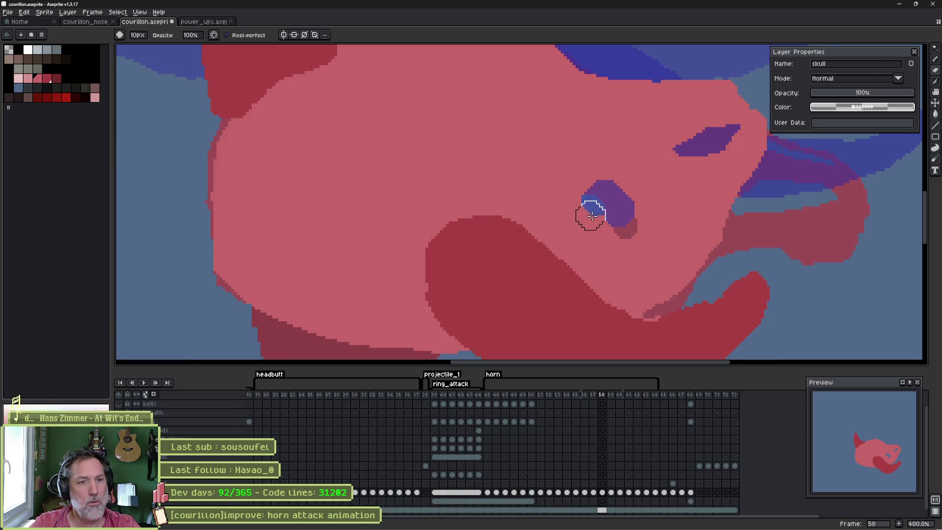
mouse_move(590, 214)
left_mouse_down()
mouse_move(622, 212)
mouse_move(615, 231)
left_mouse_up()
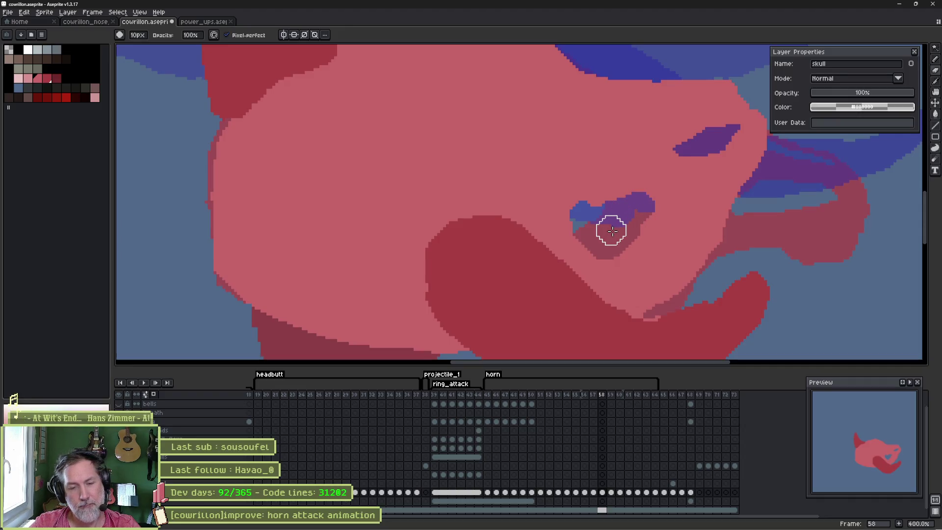
key("Left")
key("Right")
key("Right")
key("Right")
key("Right")
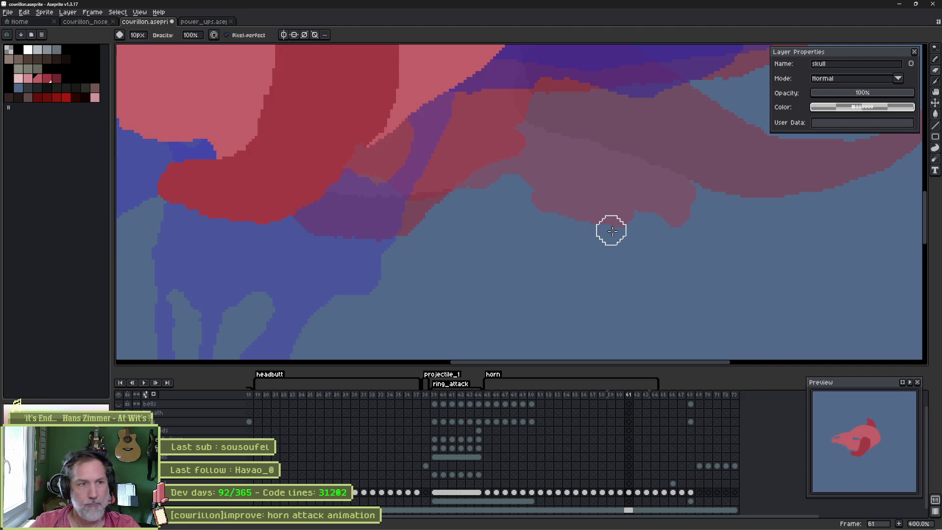
Enlarge the blue eye socket on frame 62.
mouse_move(363, 147)
left_mouse_down()
mouse_move(420, 154)
mouse_move(410, 164)
mouse_move(467, 190)
mouse_move(433, 183)
mouse_move(446, 159)
mouse_move(440, 171)
mouse_move(462, 172)
mouse_move(456, 194)
mouse_move(419, 182)
mouse_move(449, 166)
left_mouse_up()
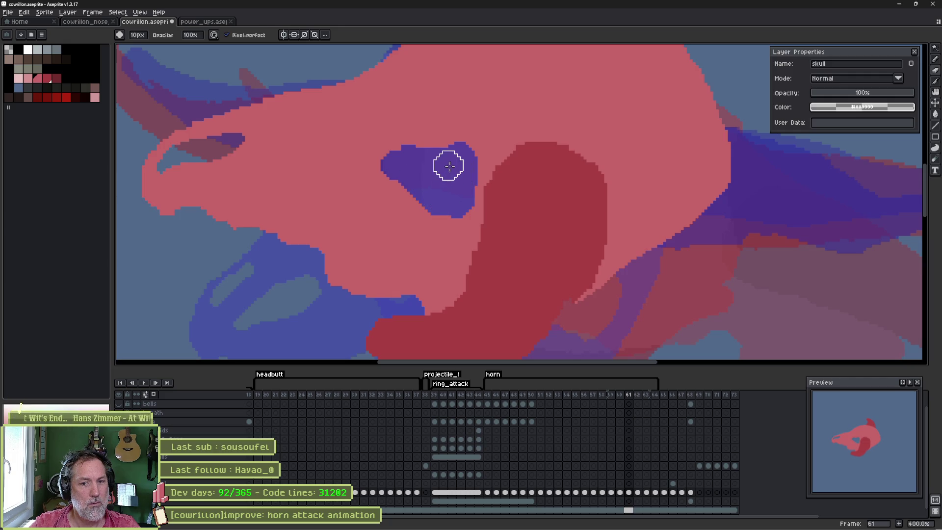
key("period")
key("comma")
key("period")
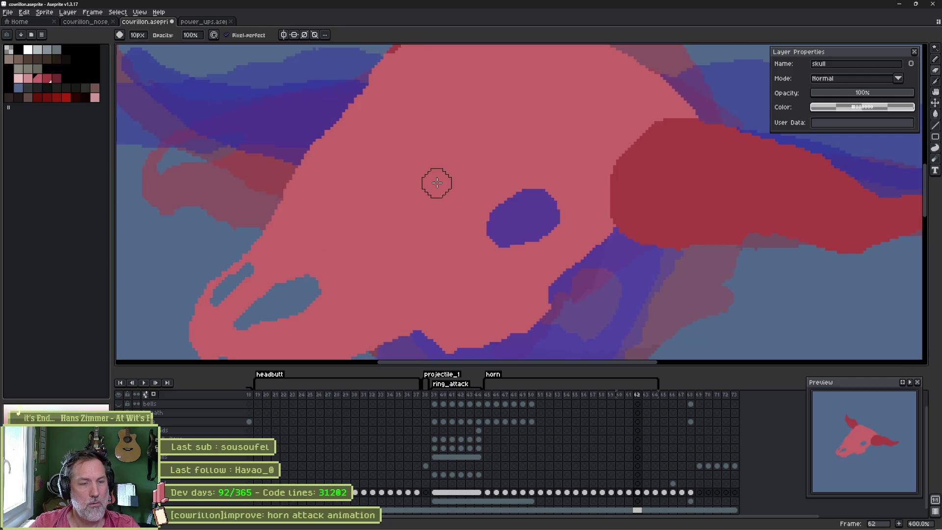
mouse_move(534, 199)
left_mouse_down()
mouse_move(557, 191)
mouse_move(498, 228)
mouse_move(553, 198)
mouse_move(551, 223)
mouse_move(496, 227)
mouse_move(562, 238)
left_mouse_up()
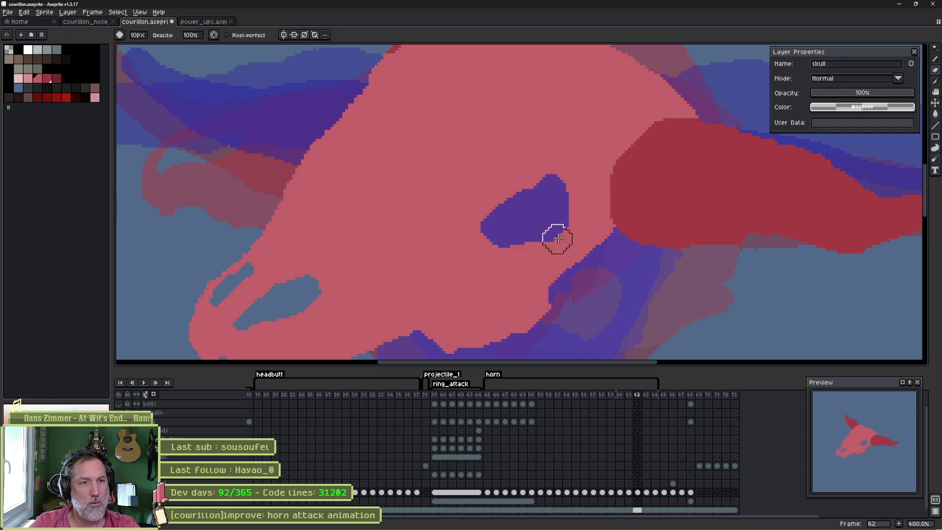
On frame 63, enlarge the blue nostril and trim its upper-left edge back to pink.
key("e")
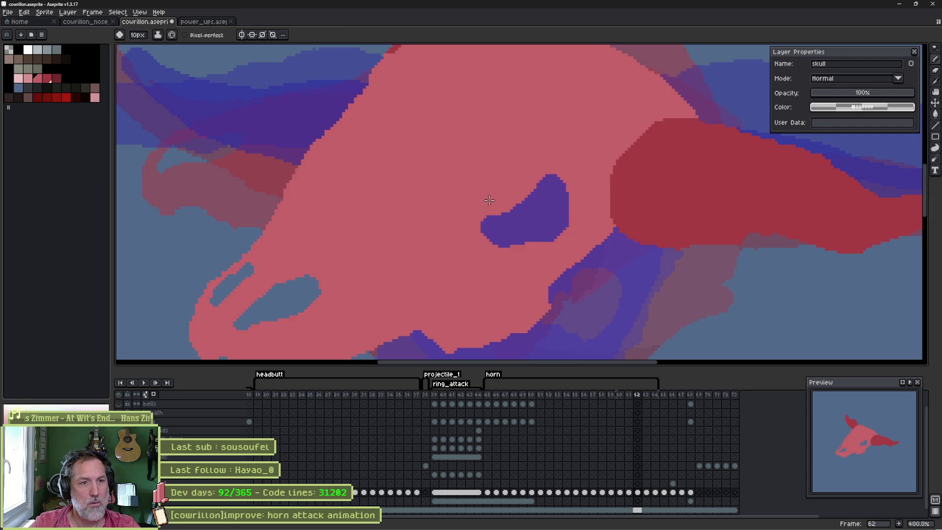
key("Left")
key("Right")
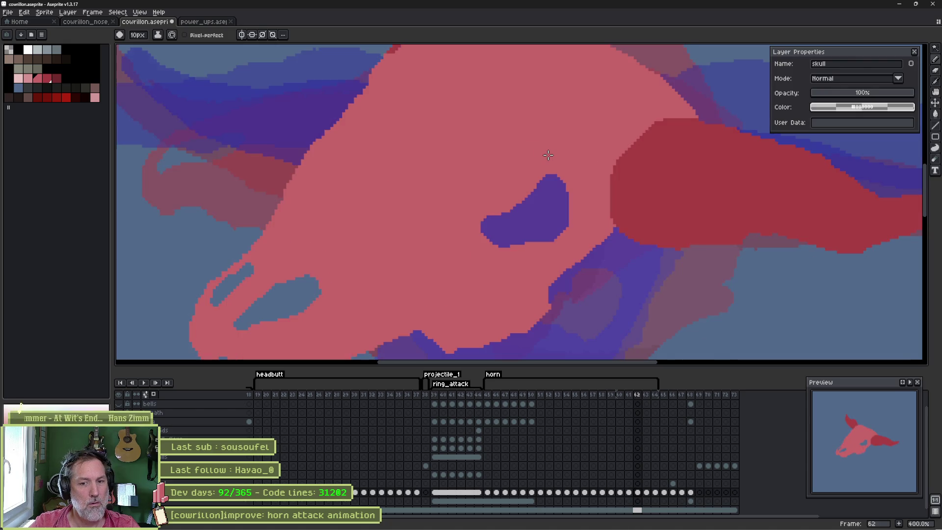
key("Right")
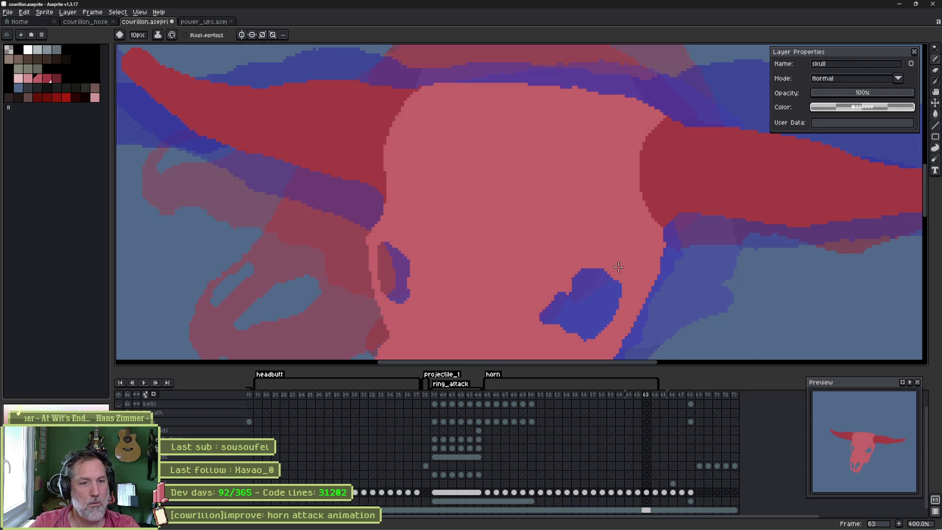
key("b")
mouse_move(606, 265)
left_mouse_down()
mouse_move(610, 280)
mouse_move(576, 331)
mouse_move(591, 326)
left_mouse_up()
key("e")
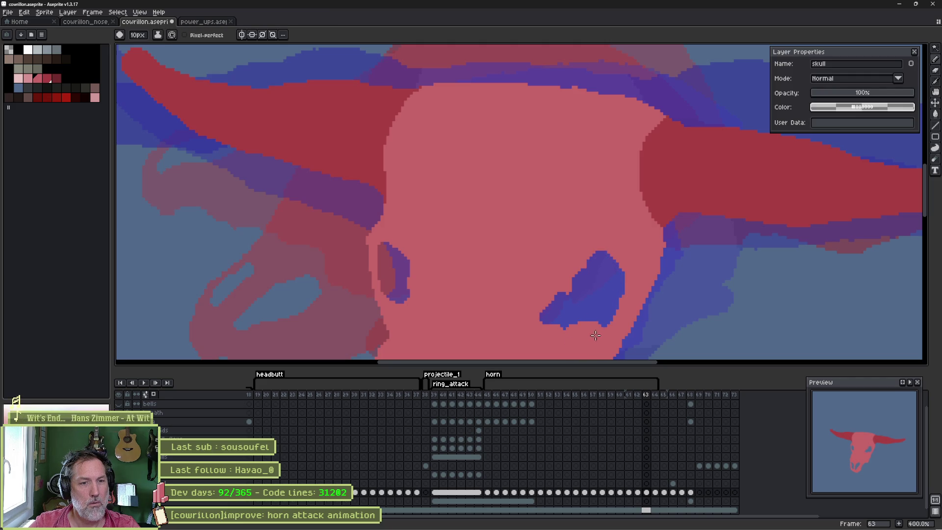
left_click_drag(561, 271, 546, 302)
Cover the left blue eye shape in pink and compare it against neighbouring frames.
left_click_drag(408, 298, 390, 245)
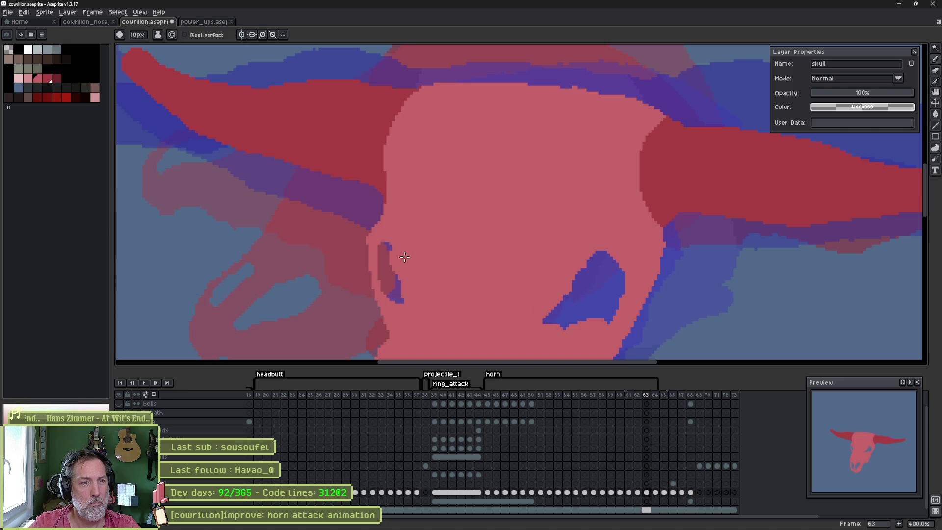
left_click_drag(581, 275, 588, 263)
key("Left")
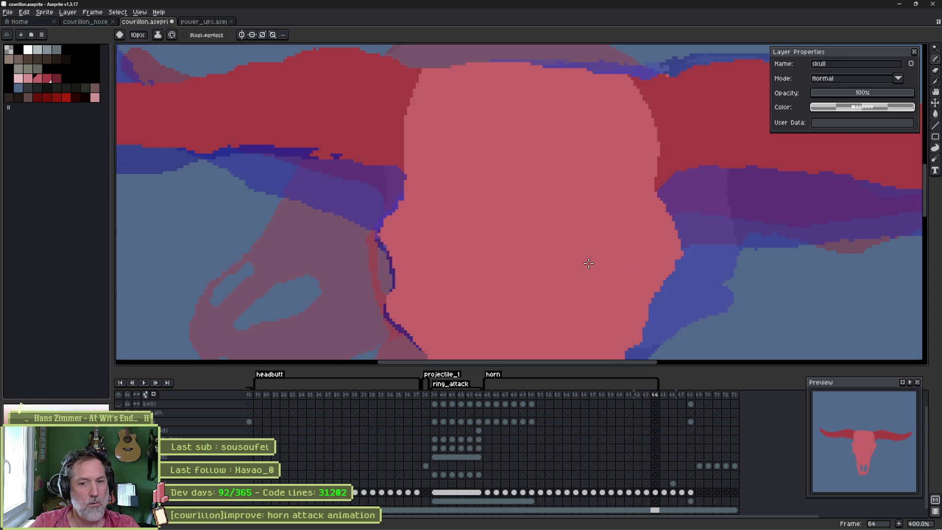
key("Right")
key("Right")
key("Left")
key("Right")
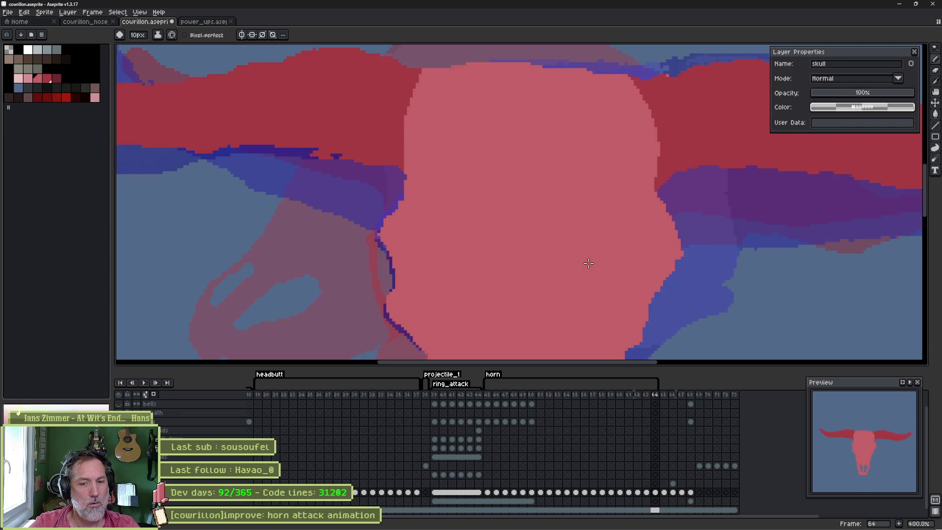
key("Left")
key("Left")
key("Left")
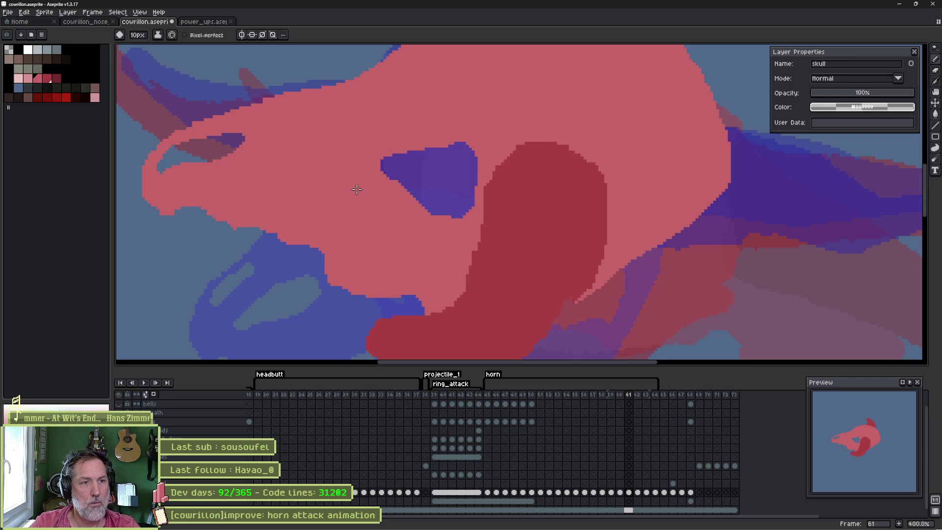
On frame 61, reshape the blue triangle with pink paint and eraser, then play the animation.
mouse_move(387, 181)
left_mouse_down()
mouse_move(437, 216)
mouse_move(459, 216)
left_mouse_up()
left_click(461, 216)
key("e")
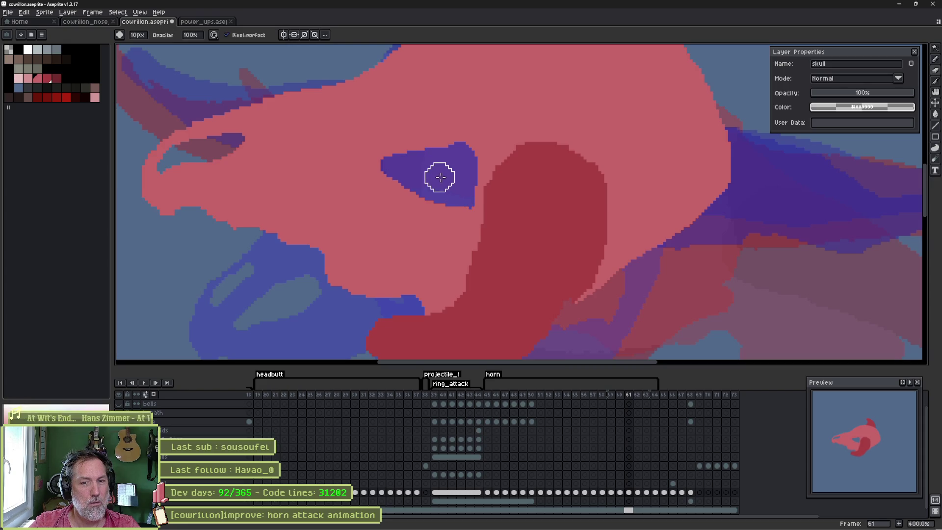
mouse_move(401, 174)
left_mouse_down()
mouse_move(422, 194)
mouse_move(456, 181)
mouse_move(461, 198)
mouse_move(435, 185)
mouse_move(425, 197)
mouse_move(448, 201)
mouse_move(460, 196)
mouse_move(467, 163)
left_mouse_up()
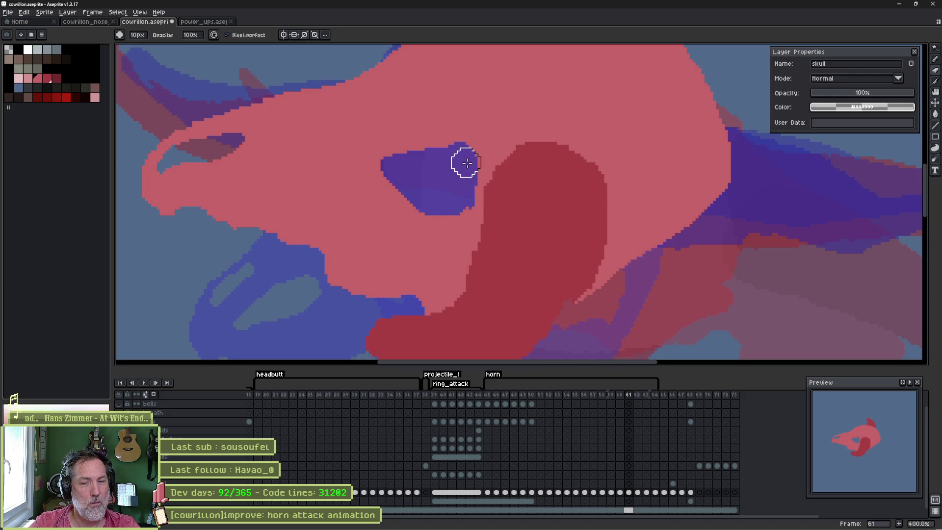
key("Right")
key("Right")
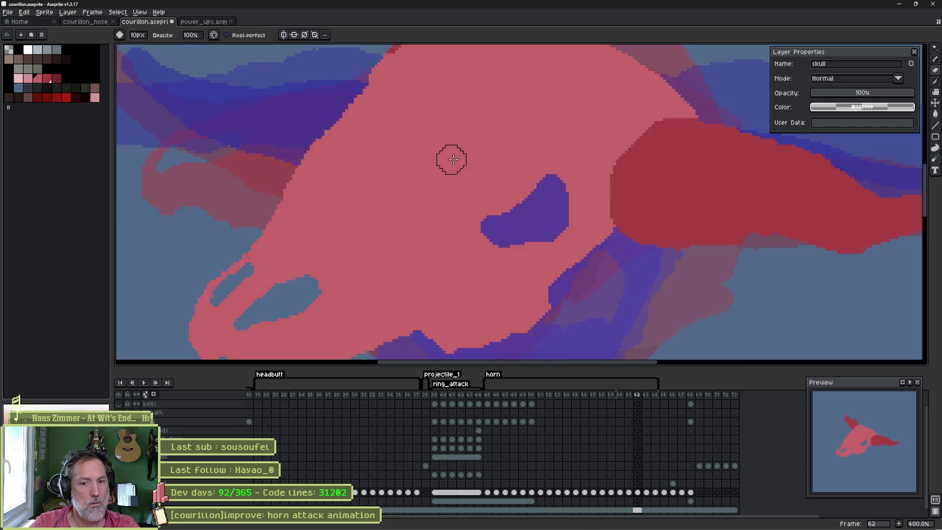
key("Right")
key("Right")
key("Return")
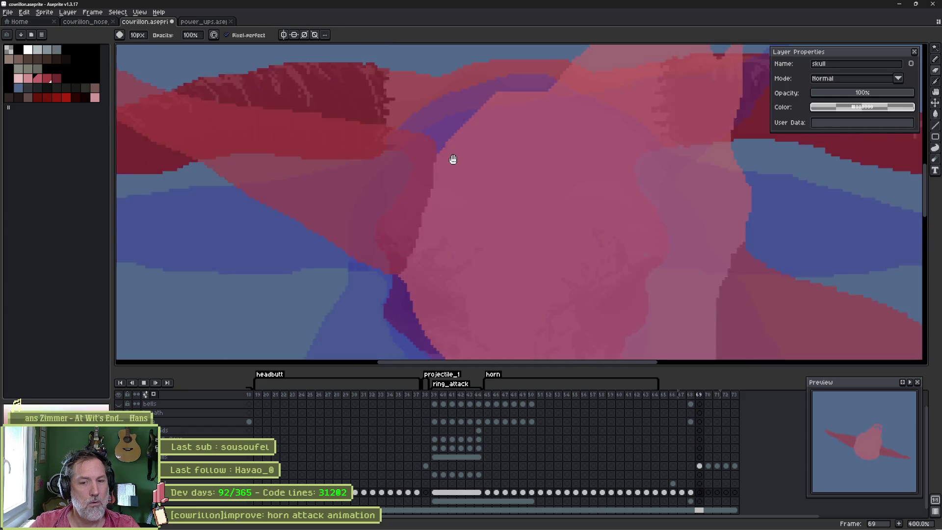
Save cowrillon.aseprite with Ctrl+S.
key("ctrl+s")
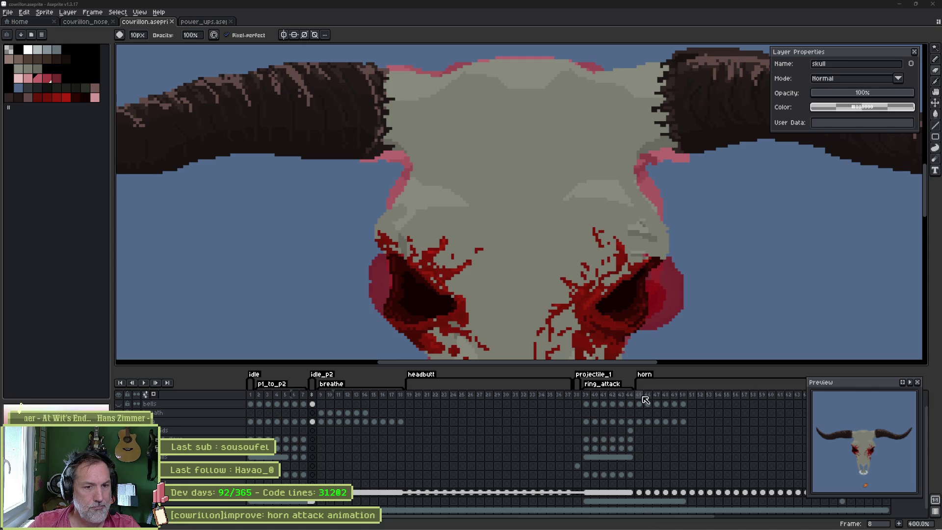
Select horn frames 45–55 in the timeline to review them, then save cowrillon.aseprite.
mouse_move(644, 399)
left_mouse_down()
mouse_move(721, 399)
mouse_move(660, 399)
mouse_move(706, 397)
mouse_move(662, 397)
mouse_move(701, 398)
mouse_move(680, 396)
mouse_move(691, 400)
left_mouse_up()
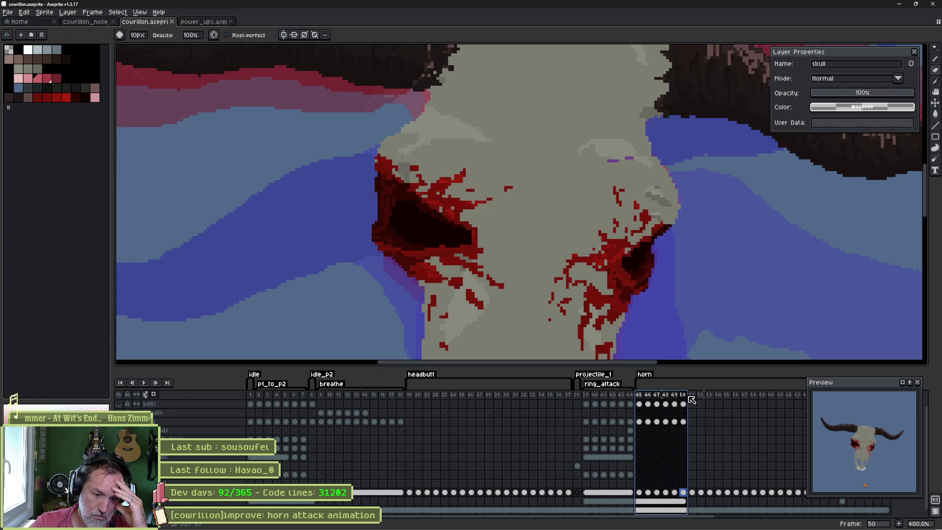
mouse_move(691, 400)
left_mouse_down()
mouse_move(712, 400)
mouse_move(668, 402)
left_mouse_up()
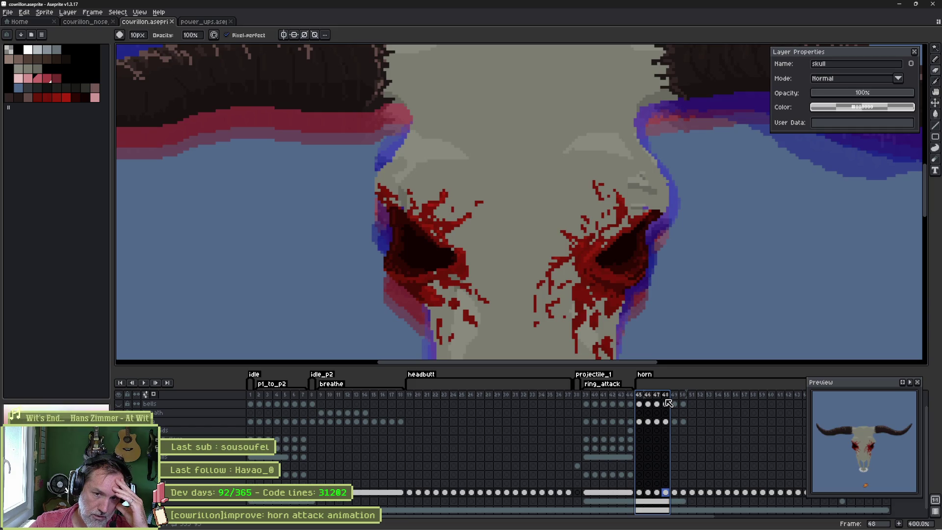
left_click_drag(670, 403, 728, 396)
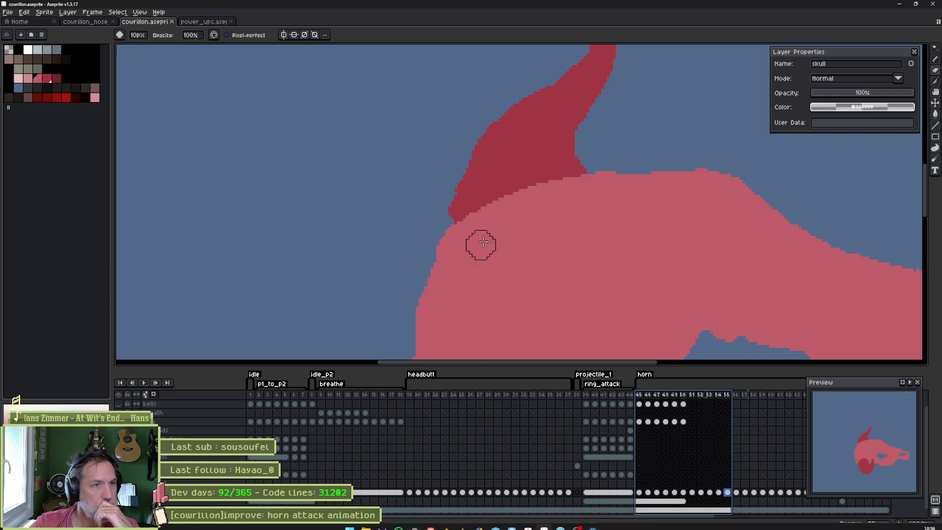
key("ctrl+s")
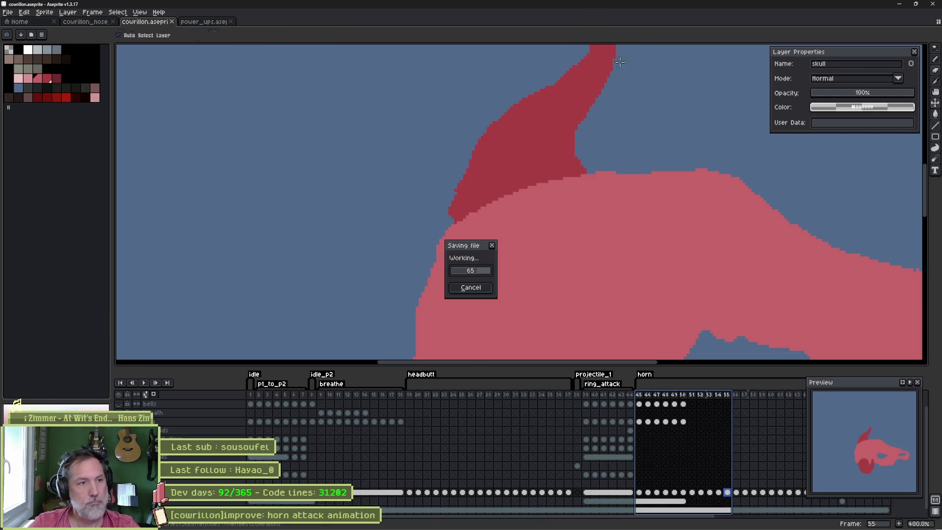
Back in Godot, open the cowrillon_head scene in the 2D view with its Sprite2D selected.
mouse_move(562, 524)
left_click(592, 521)
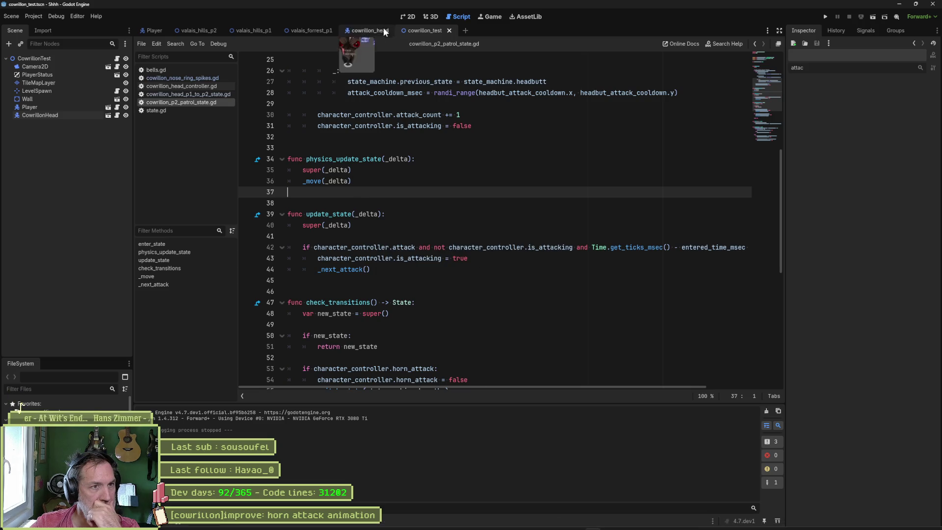
left_click(354, 30)
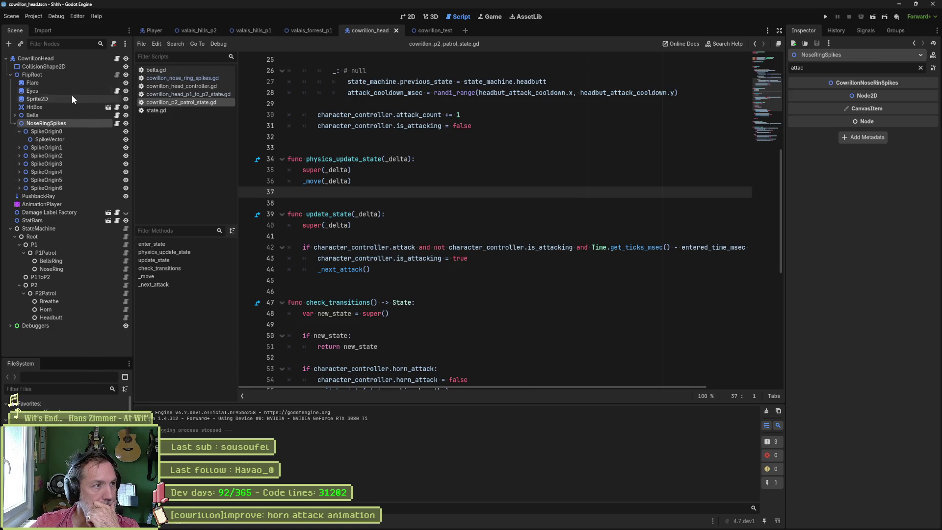
left_click(37, 99)
left_click(410, 18)
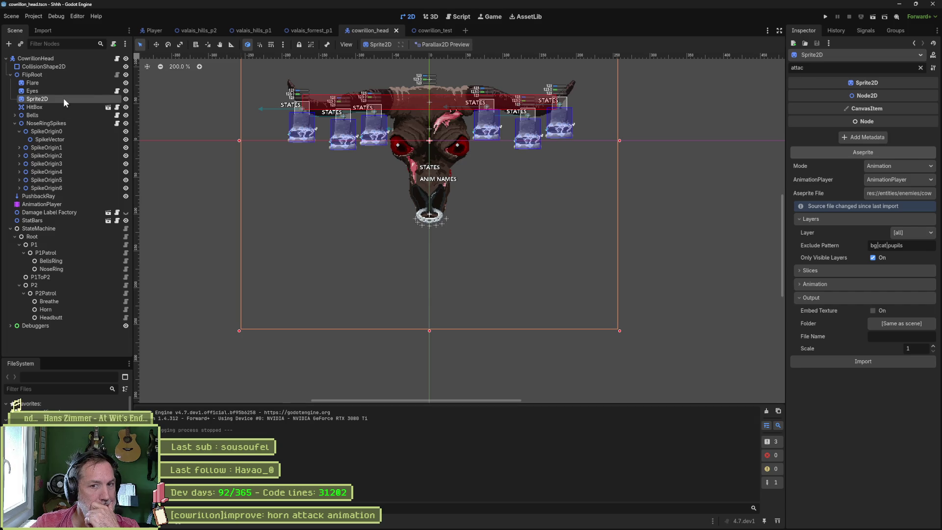
Clear the property filter, select the AnimationPlayer, and open its animation list.
left_click(921, 69)
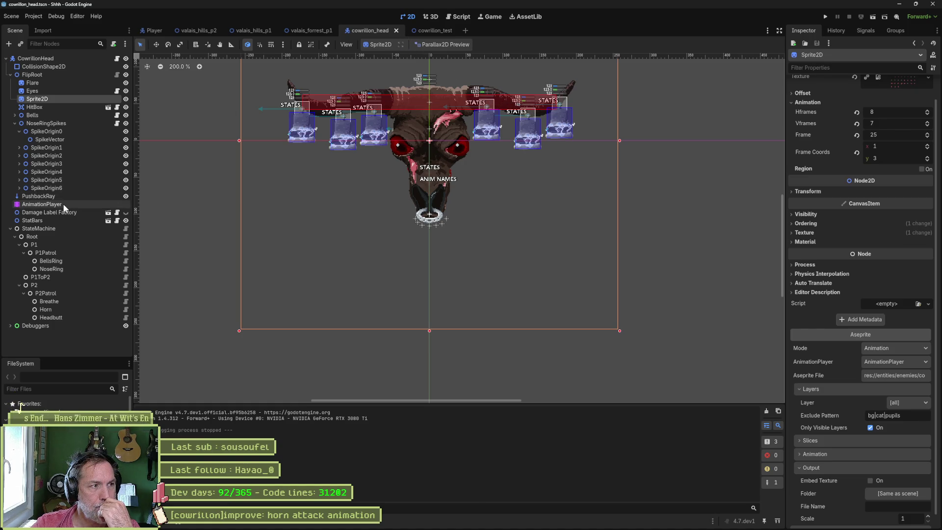
left_click(42, 204)
left_click(526, 320)
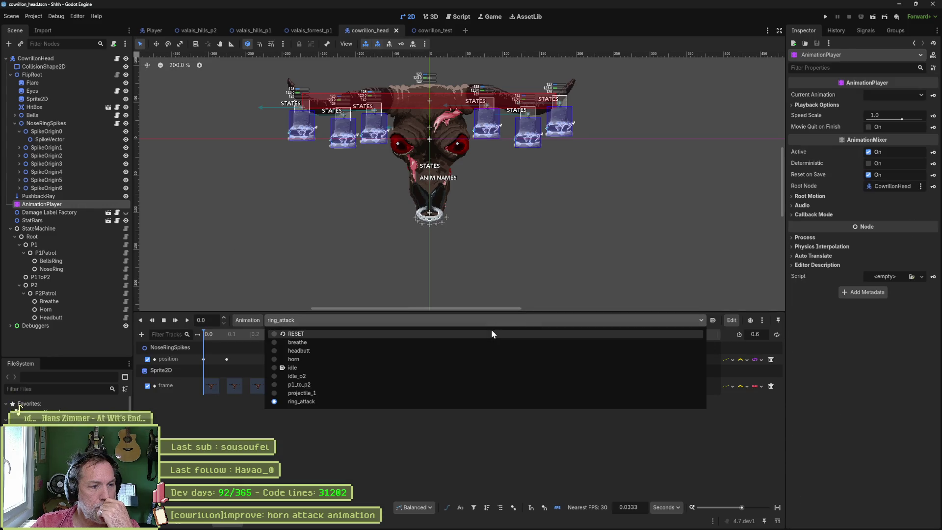
Load the horn animation, save the scene, and scrub through its opening.
left_click(331, 357)
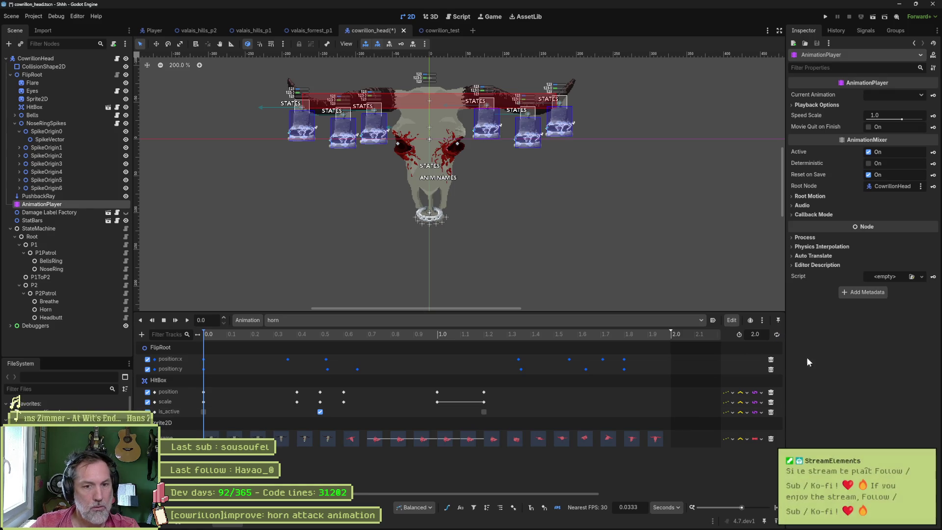
key("ctrl+s")
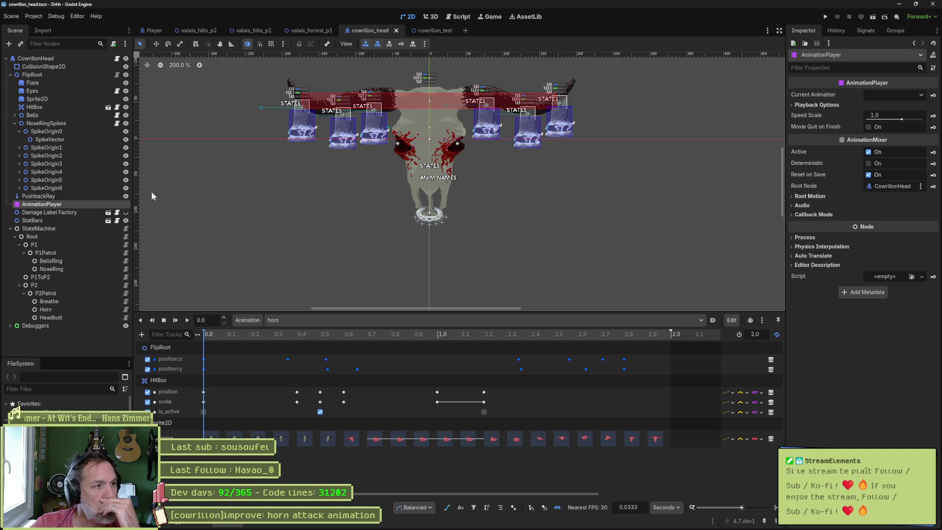
left_click(213, 336)
mouse_move(217, 335)
left_mouse_down()
mouse_move(319, 341)
mouse_move(202, 343)
mouse_move(233, 343)
mouse_move(246, 329)
left_mouse_up()
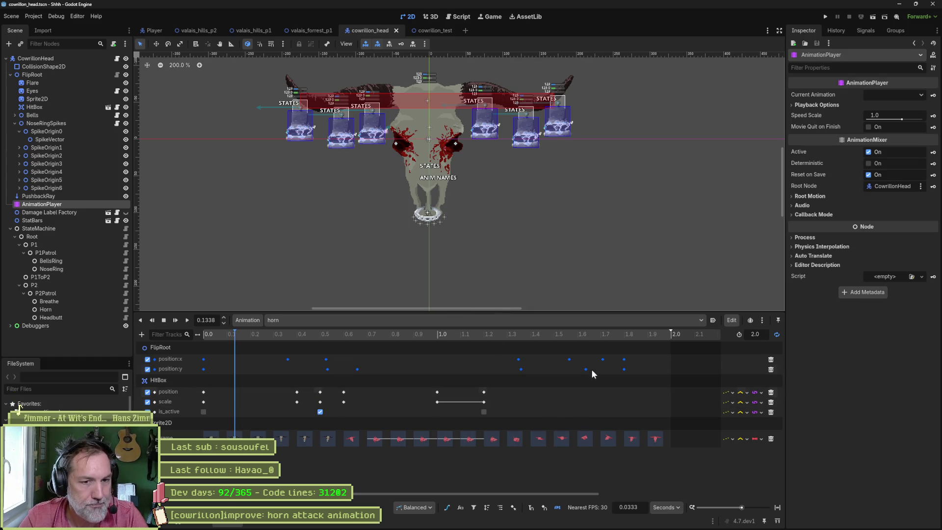
Box-select all Sprite2D frame keys, move them, and preview the horn animation.
scroll(586, 386, "down", 3, "ctrl")
mouse_move(492, 431)
left_mouse_down()
mouse_move(221, 456)
mouse_move(256, 438)
left_mouse_up()
mouse_move(219, 339)
left_mouse_down()
mouse_move(328, 343)
mouse_move(183, 334)
mouse_move(263, 343)
mouse_move(252, 342)
left_mouse_up()
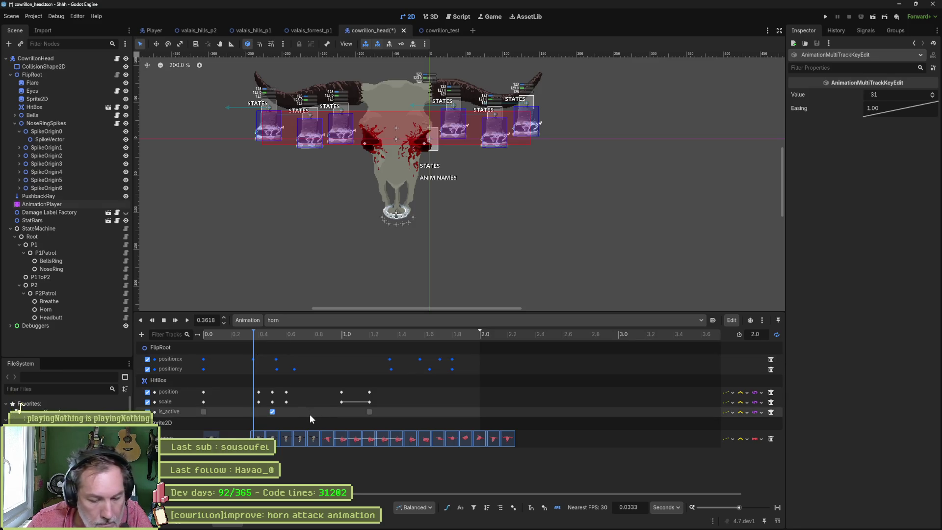
key("ctrl+s")
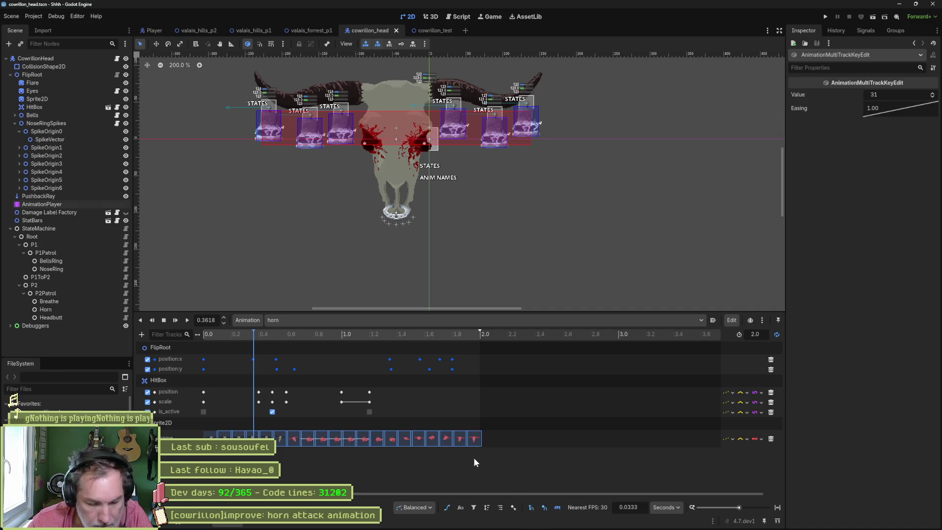
Shift the Sprite2D frame keys later in the horn animation.
left_click_drag(472, 443, 508, 443)
scroll(235, 426, "up", 3, "ctrl")
scroll(233, 427, "up", 2, "ctrl")
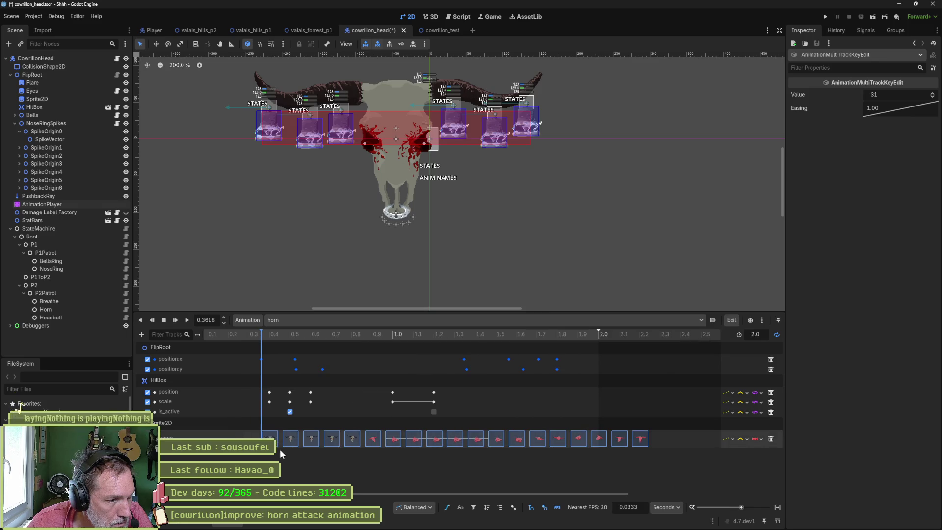
scroll(304, 458, "left", 1, "shift")
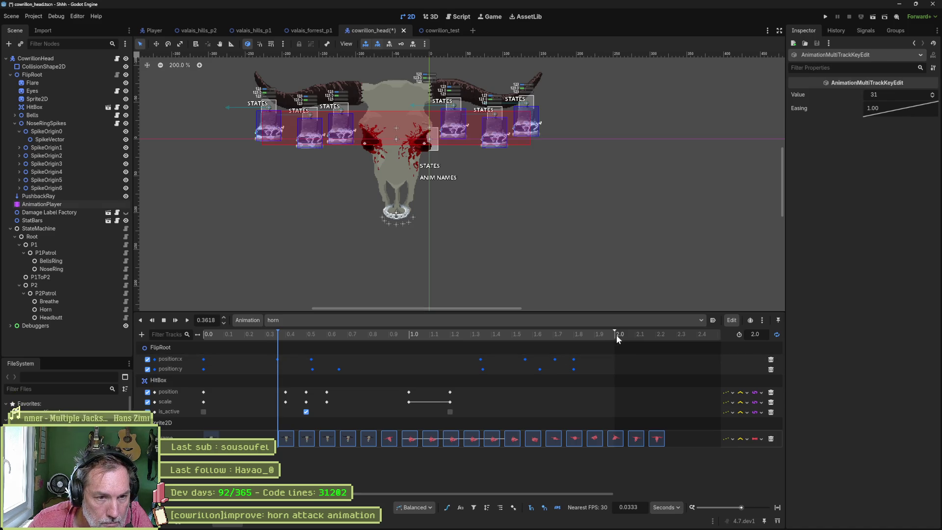
Lengthen the horn animation to 2.233 s and show FlipRoot's position tracks as Bezier curves.
left_click_drag(611, 334, 662, 336)
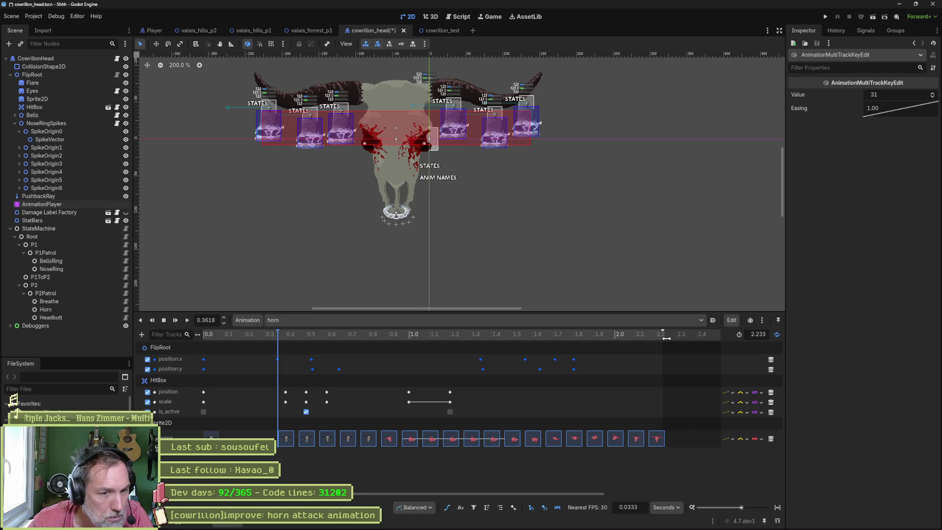
mouse_move(278, 334)
left_mouse_down()
mouse_move(199, 331)
mouse_move(318, 333)
mouse_move(293, 336)
left_mouse_up()
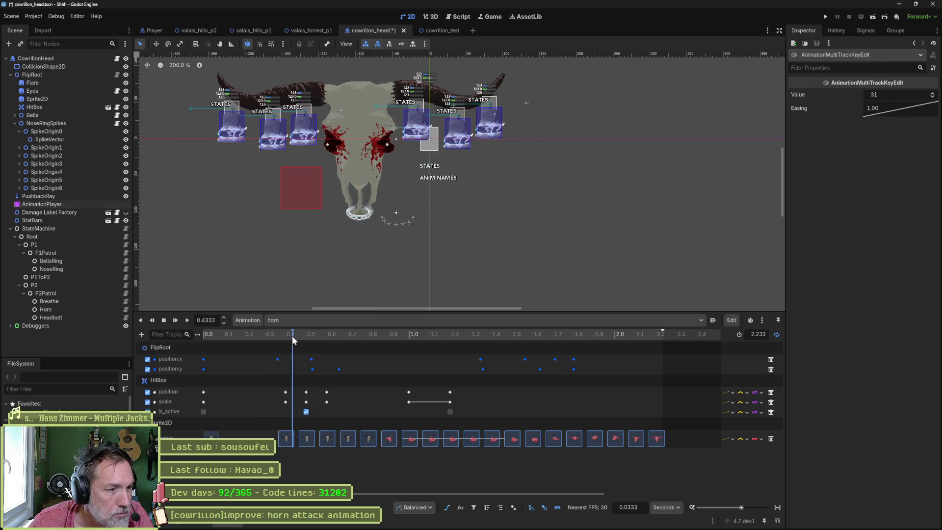
left_click(43, 76)
left_click(446, 508)
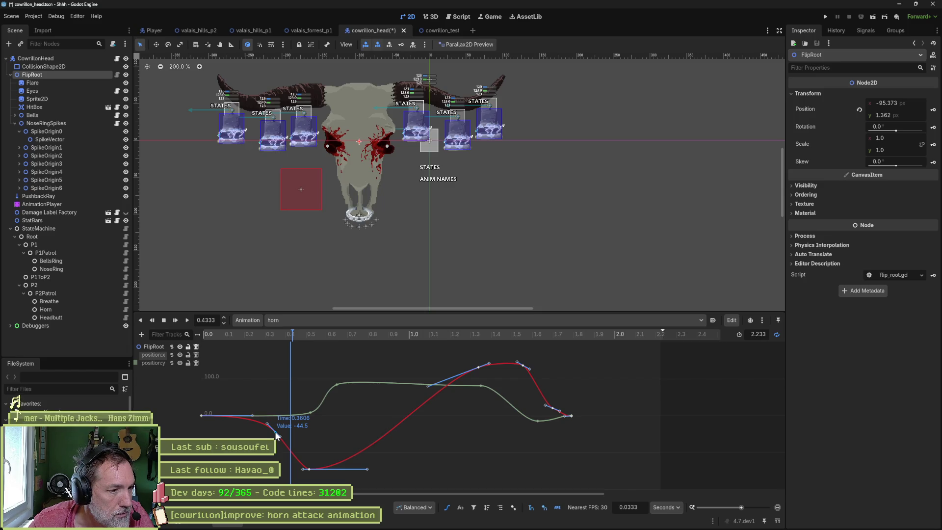
Free the dip key's handles and raise the first FlipRoot x key toward 0.5.
right_click(277, 436)
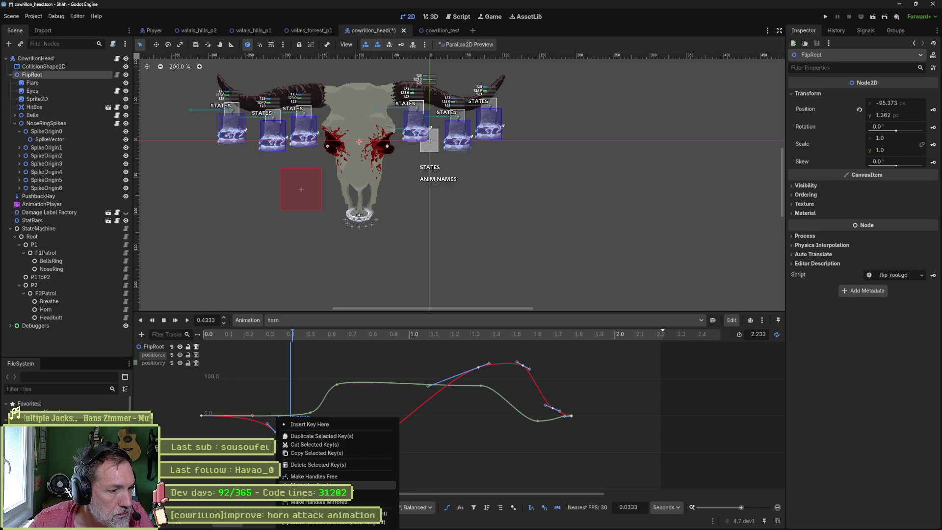
left_click(343, 477)
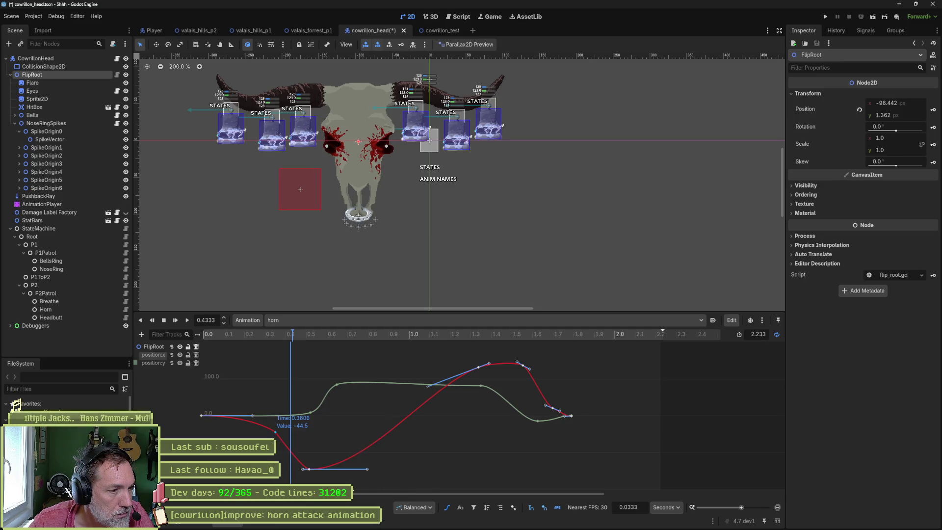
right_click(278, 436)
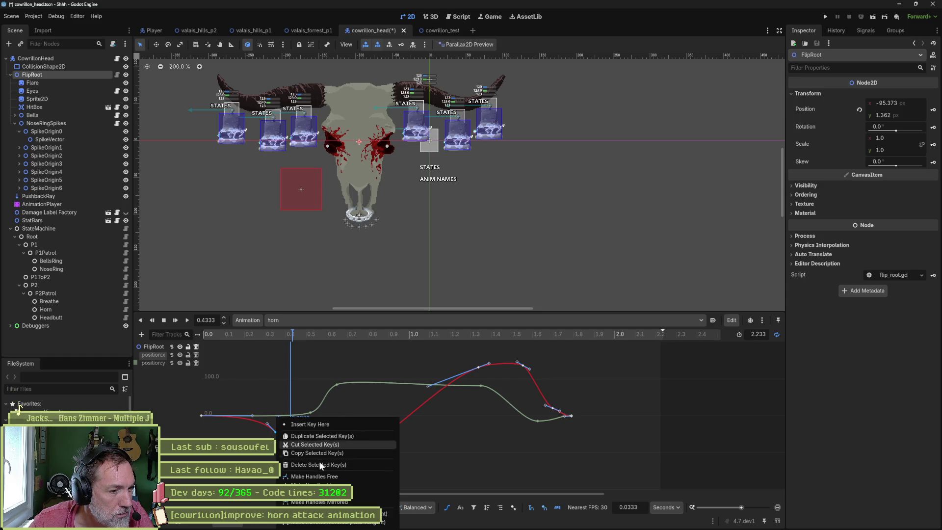
left_click(314, 476)
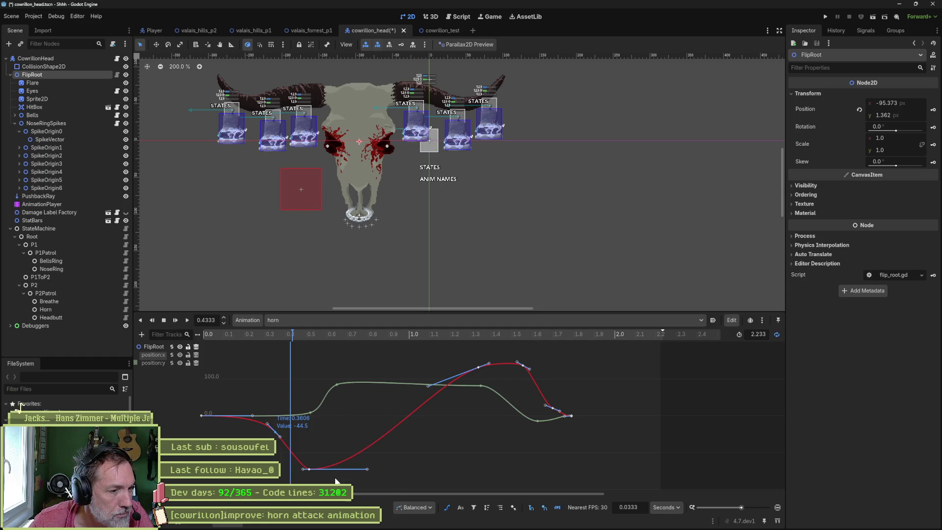
left_click_drag(282, 439, 277, 432)
right_click(275, 435)
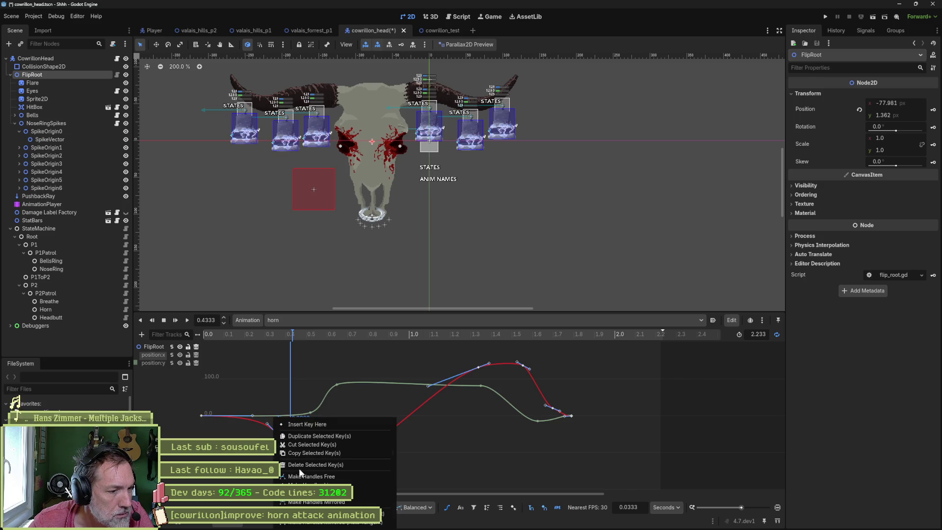
left_click(299, 495)
left_click_drag(276, 431, 279, 414)
Fit the curve view, scrub from 0.2667 s to 0.5667 s, and move the early x key later.
mouse_move(278, 335)
left_mouse_down()
mouse_move(199, 324)
mouse_move(320, 340)
mouse_move(242, 334)
mouse_move(278, 340)
mouse_move(267, 340)
left_mouse_up()
scroll(246, 424, "up", 5)
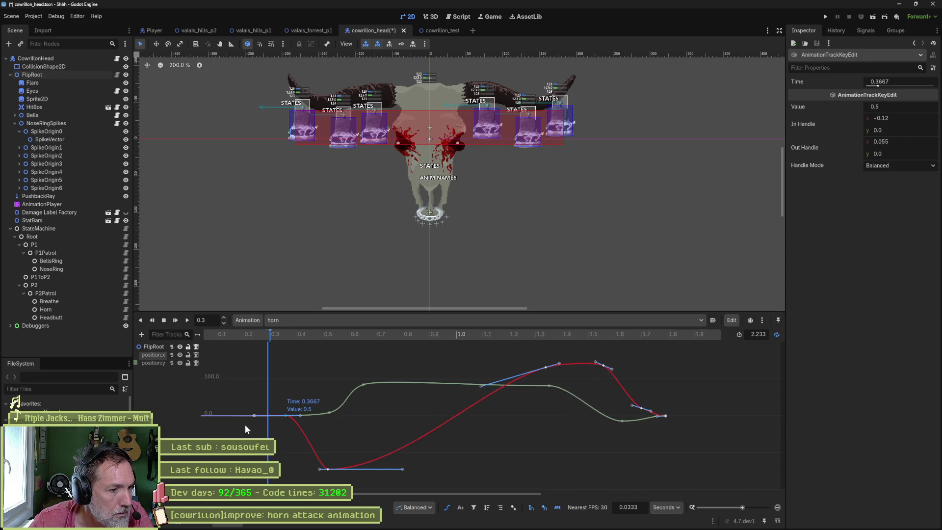
left_click(778, 507)
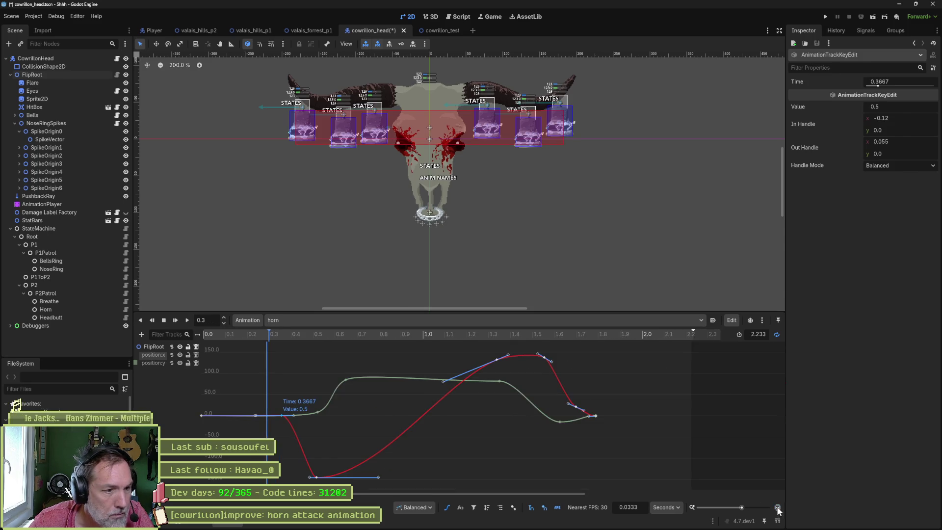
scroll(260, 422, "up", 2)
scroll(261, 422, "up", 2)
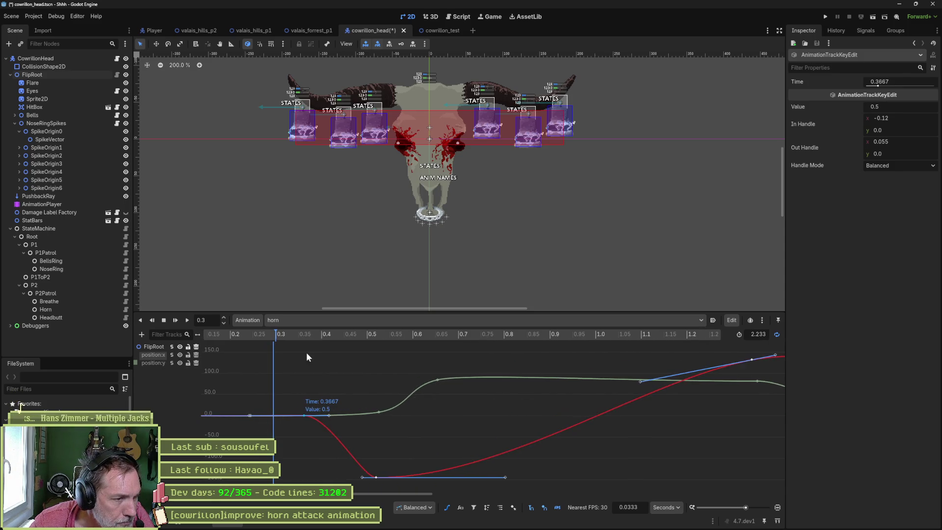
left_click(260, 334)
mouse_move(271, 345)
left_mouse_down()
mouse_move(456, 358)
mouse_move(395, 358)
left_mouse_up()
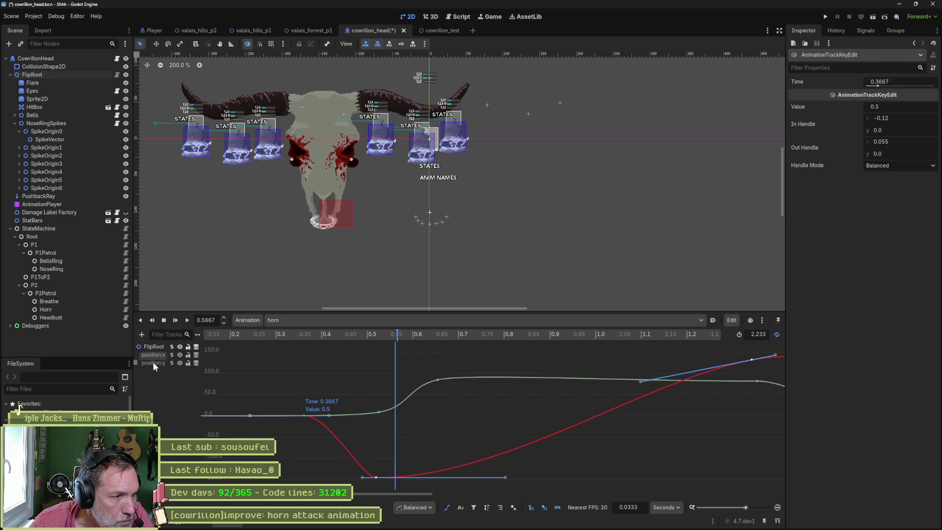
left_click_drag(305, 415, 360, 420)
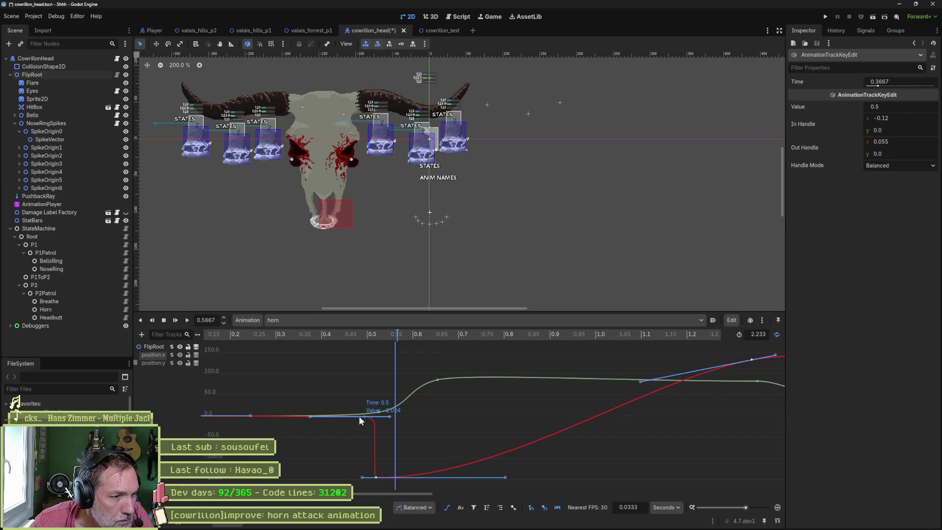
Retime FlipRoot's x keys to 0.5 s and 0.6 s and its y keys to 0.5667 s and 0.7333 s.
mouse_move(355, 336)
left_mouse_down()
mouse_move(230, 334)
mouse_move(448, 357)
left_mouse_up()
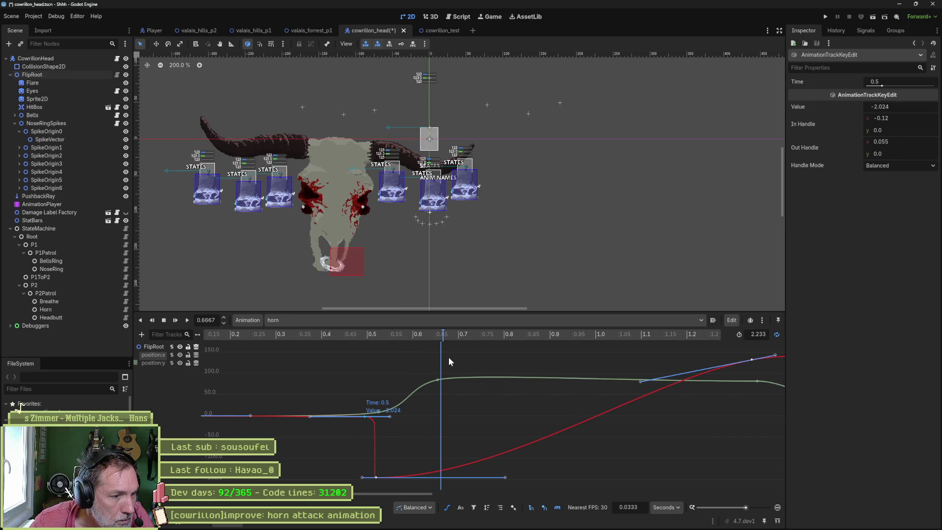
left_click_drag(376, 477, 410, 478)
left_click(289, 334)
mouse_move(311, 334)
left_mouse_down()
mouse_move(436, 346)
mouse_move(426, 346)
left_mouse_up()
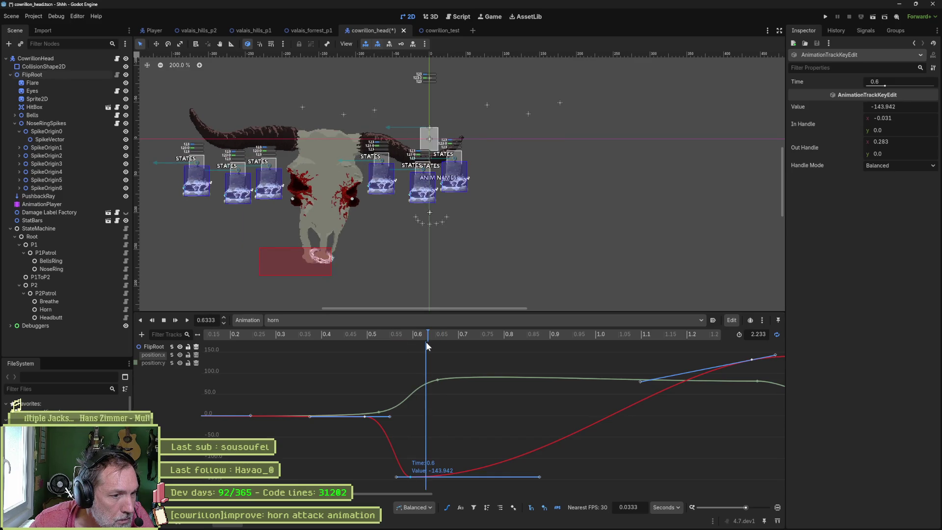
mouse_move(378, 411)
left_mouse_down()
mouse_move(429, 414)
mouse_move(407, 414)
mouse_move(417, 414)
left_mouse_up()
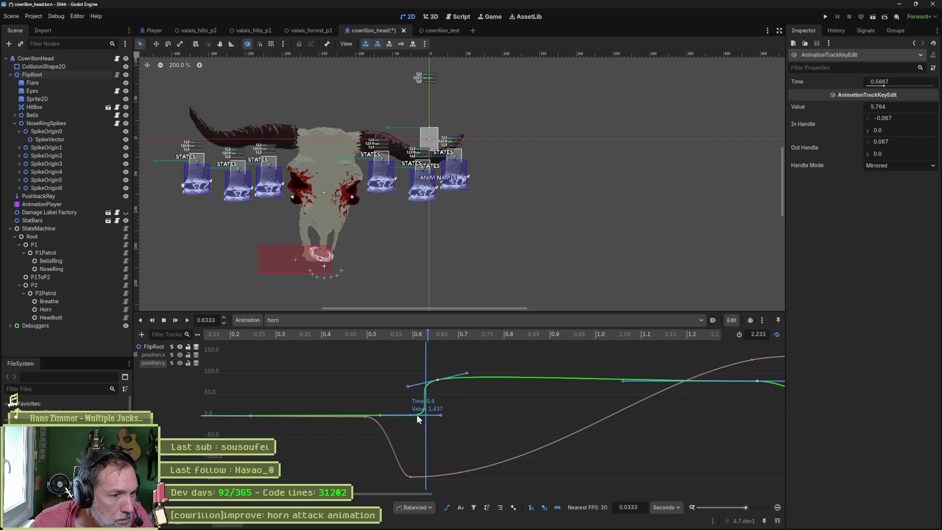
left_click_drag(437, 379, 472, 377)
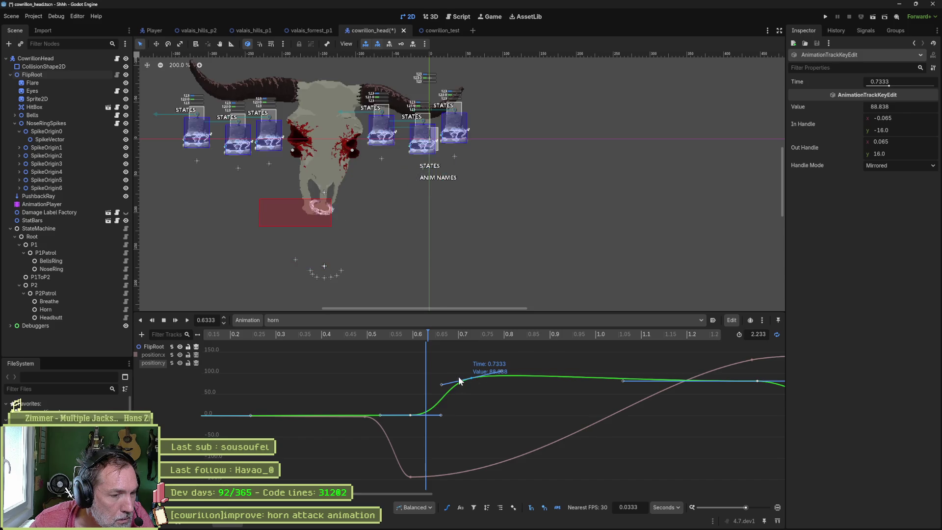
mouse_move(401, 336)
left_mouse_down()
mouse_move(281, 331)
mouse_move(403, 342)
mouse_move(296, 348)
mouse_move(405, 357)
left_mouse_up()
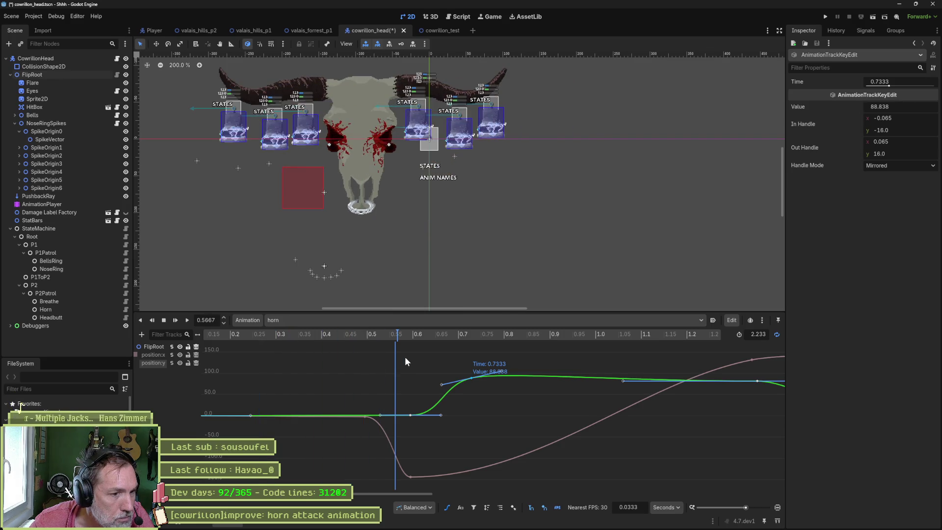
Delete the early FlipRoot x key at 0.2667 s and scrub to check the x curve.
mouse_move(364, 417)
left_mouse_down()
mouse_move(249, 422)
mouse_move(261, 421)
left_mouse_up()
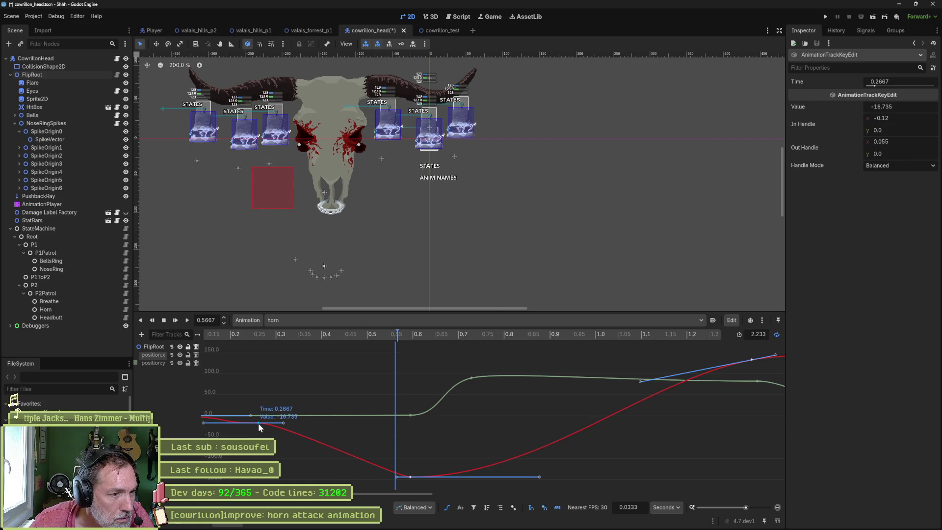
right_click(259, 422)
left_click(293, 464)
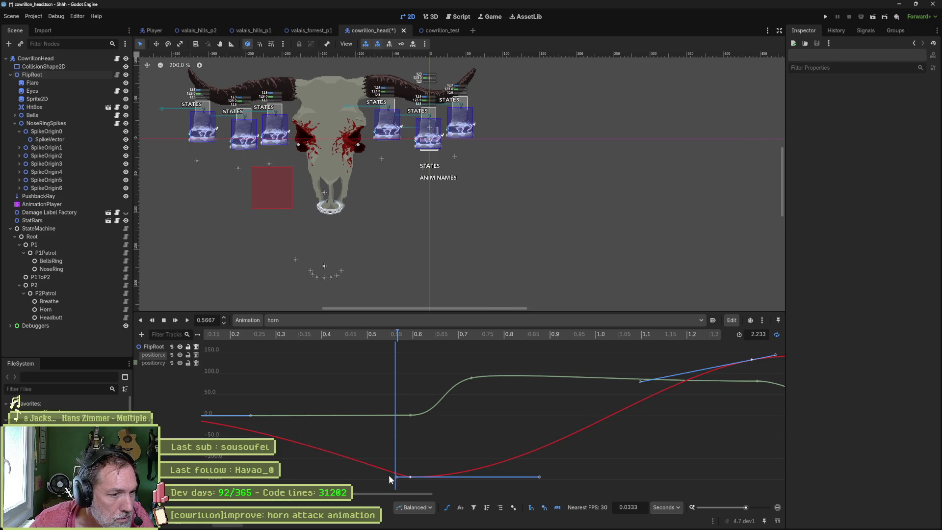
scroll(290, 431, "down", 4)
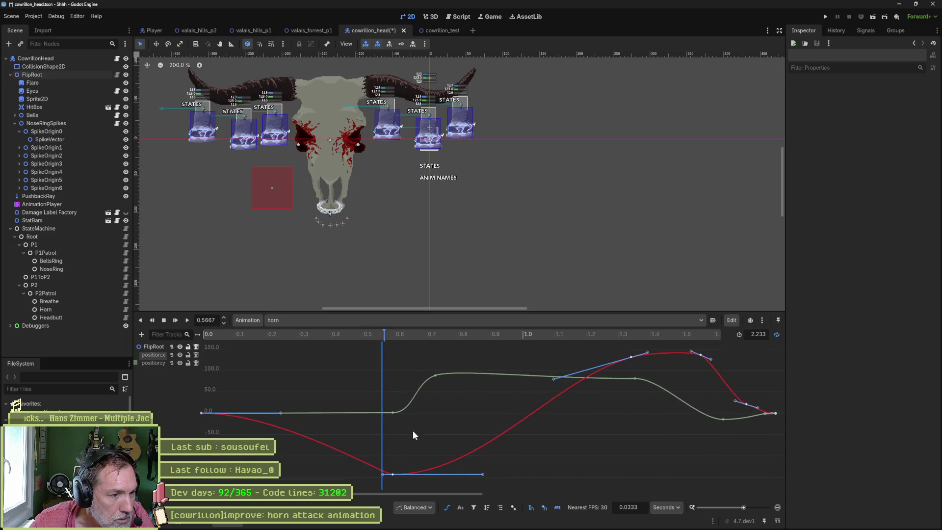
mouse_move(299, 336)
left_mouse_down()
mouse_move(239, 329)
mouse_move(545, 343)
mouse_move(267, 347)
mouse_move(231, 337)
mouse_move(330, 331)
mouse_move(428, 341)
mouse_move(376, 344)
mouse_move(414, 343)
mouse_move(381, 340)
mouse_move(394, 342)
left_mouse_up()
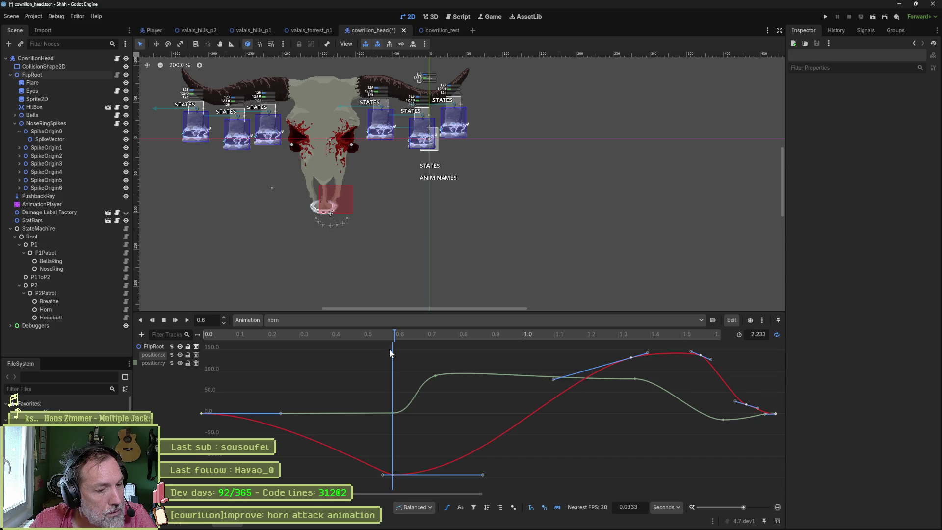
Insert a key just after the x curve's low point and drag its handle to smooth the curve.
right_click(442, 467)
left_click(451, 474)
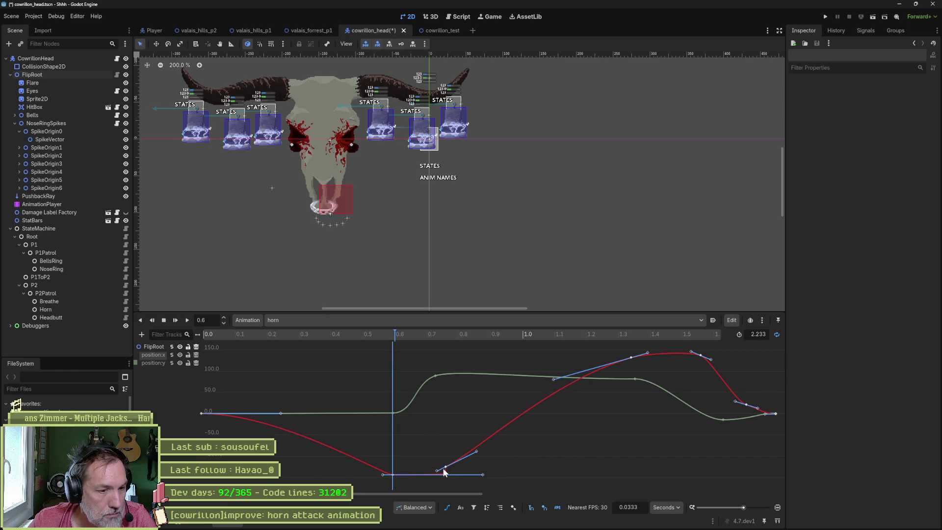
mouse_move(482, 474)
left_mouse_down()
mouse_move(434, 475)
mouse_move(444, 473)
left_mouse_up()
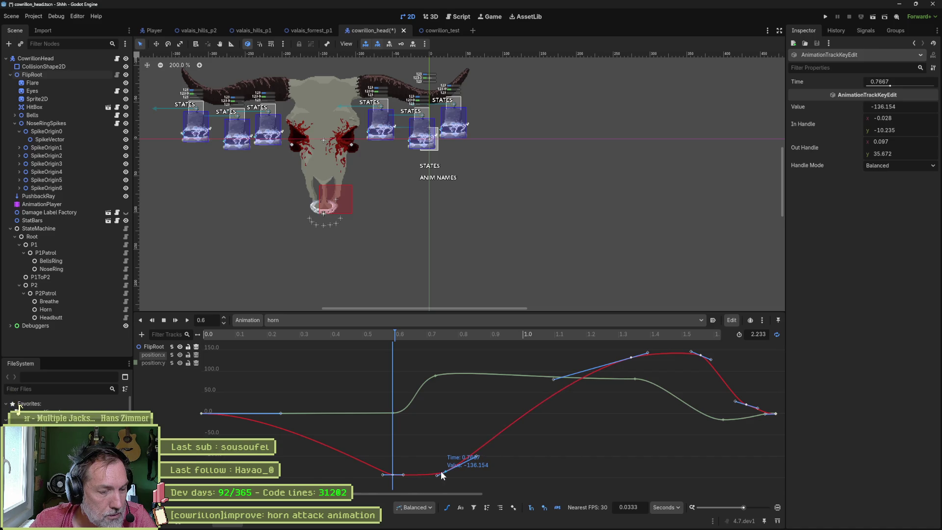
mouse_move(392, 334)
left_mouse_down()
mouse_move(455, 339)
mouse_move(394, 339)
mouse_move(446, 409)
mouse_move(442, 421)
mouse_move(433, 393)
mouse_move(442, 393)
left_mouse_up()
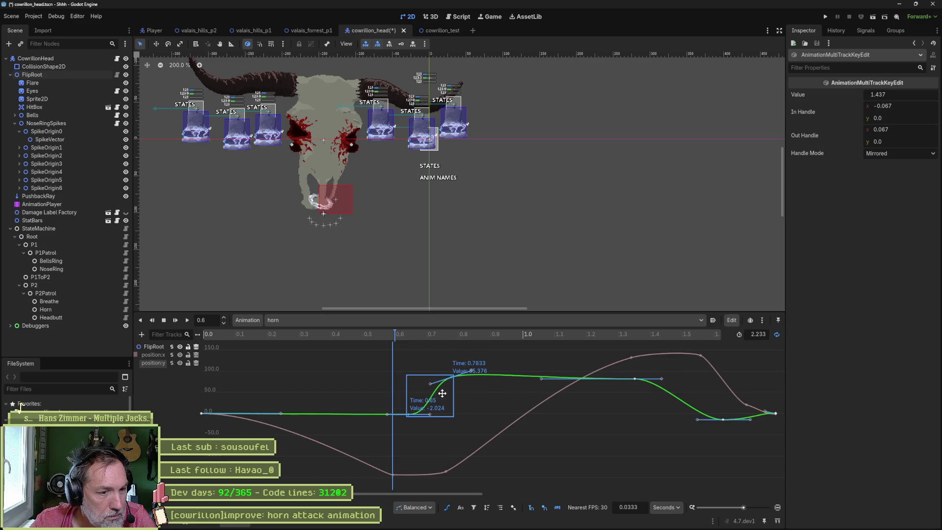
mouse_move(395, 339)
left_mouse_down()
mouse_move(374, 334)
mouse_move(489, 348)
mouse_move(393, 344)
left_mouse_up()
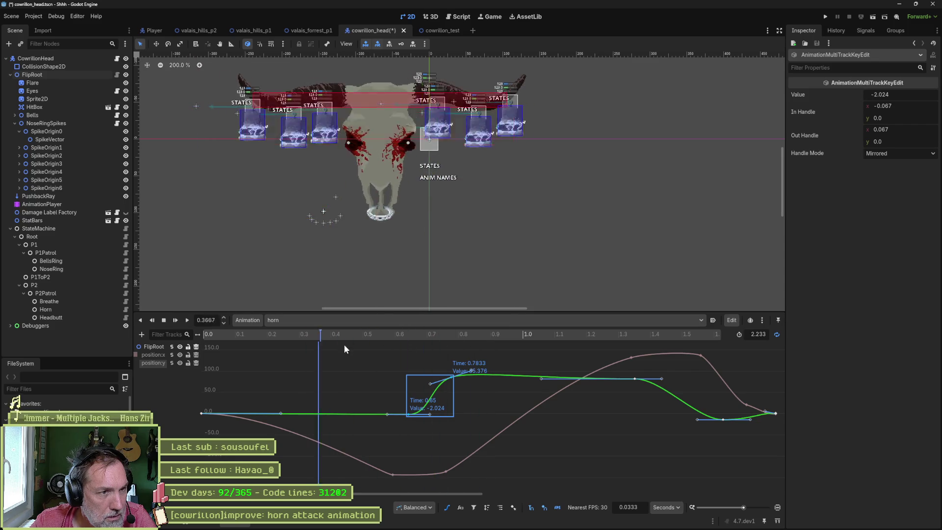
Preview the horn animation, save cowrillon_head with Ctrl+S, then return to the track keys view.
left_click(187, 319)
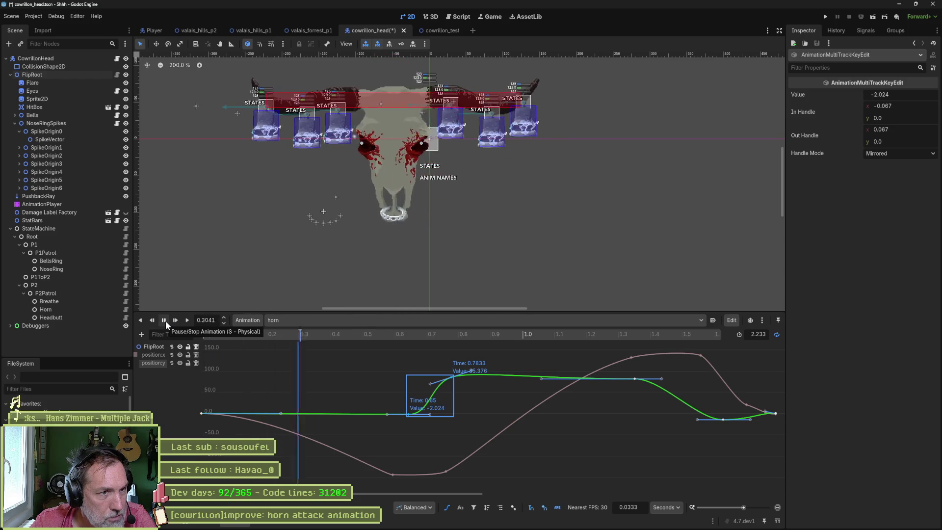
left_click(166, 320)
key("ctrl+s")
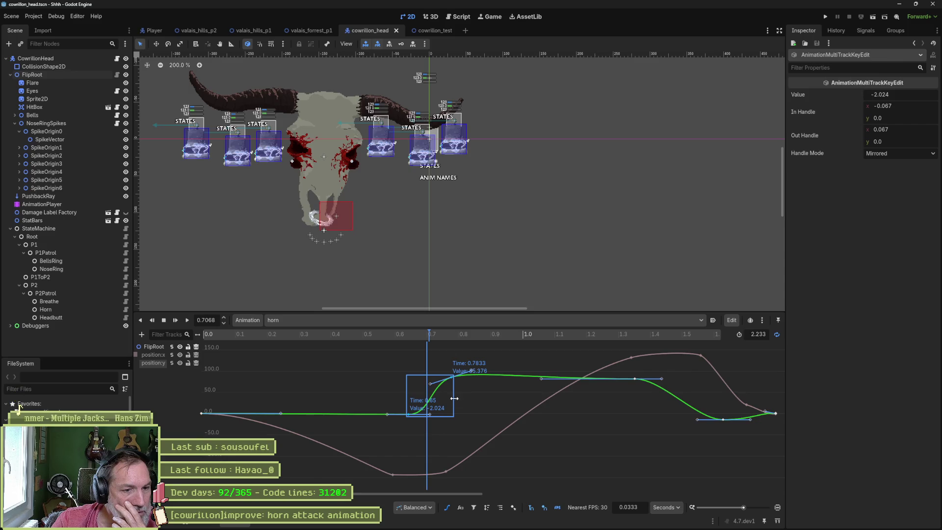
left_click(234, 334)
mouse_move(212, 338)
left_mouse_down()
mouse_move(422, 346)
mouse_move(229, 351)
mouse_move(441, 361)
mouse_move(383, 368)
left_mouse_up()
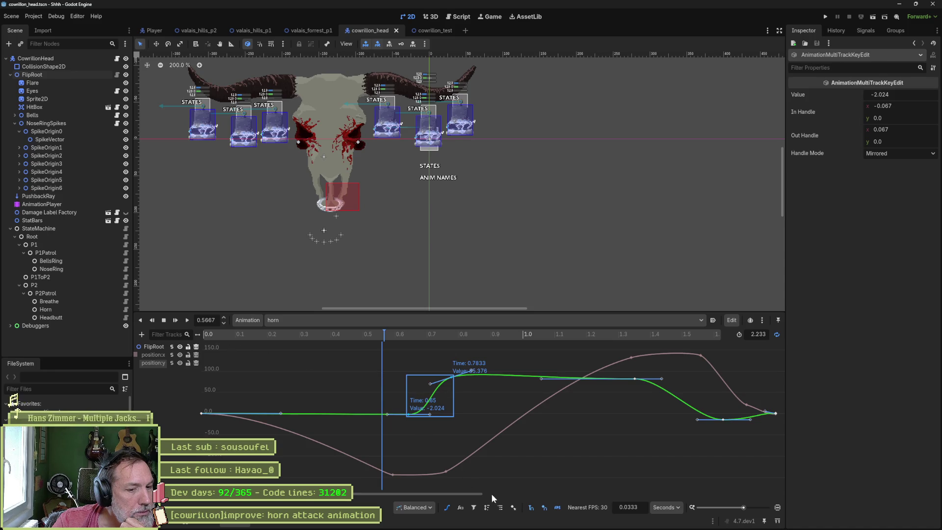
left_click(451, 507)
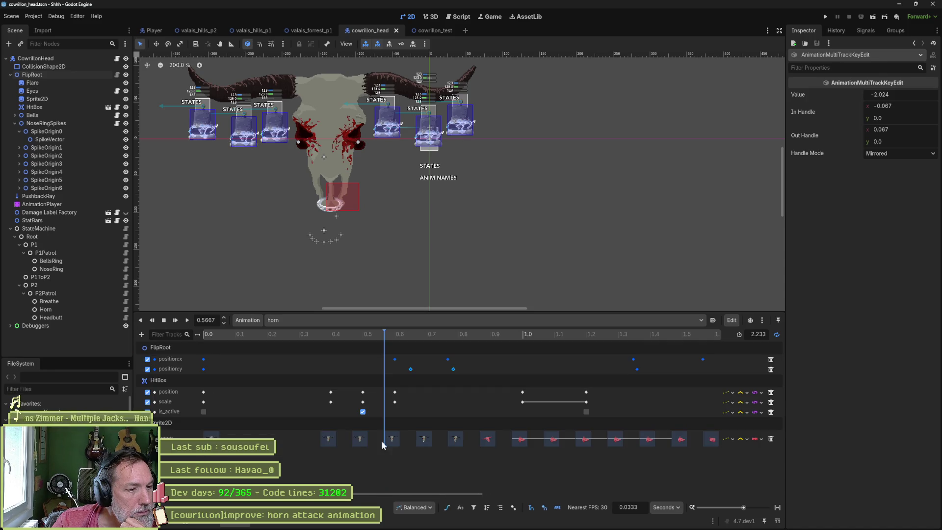
Box-select all Sprite2D frame keys and drag them about 0.37 s later in the horn animation.
mouse_move(331, 334)
left_mouse_down()
mouse_move(316, 334)
mouse_move(399, 346)
left_mouse_up()
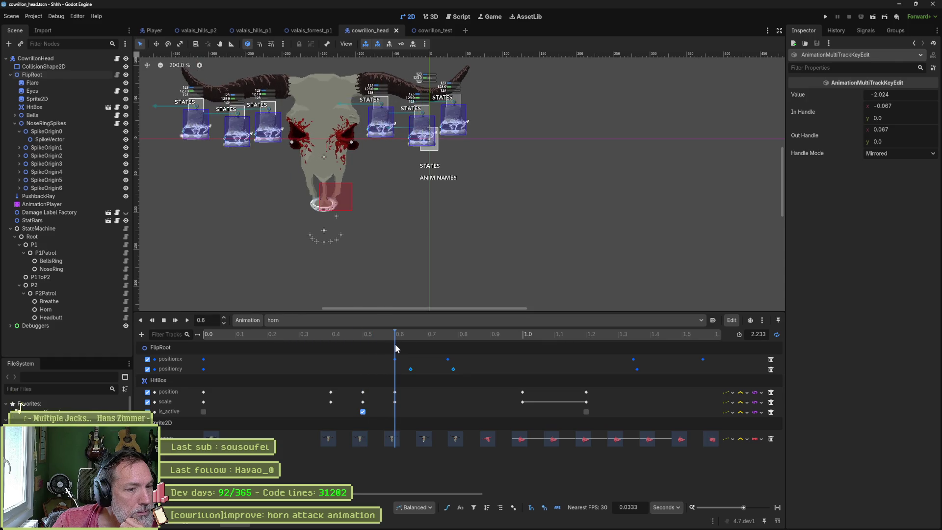
left_click_drag(395, 343, 414, 348)
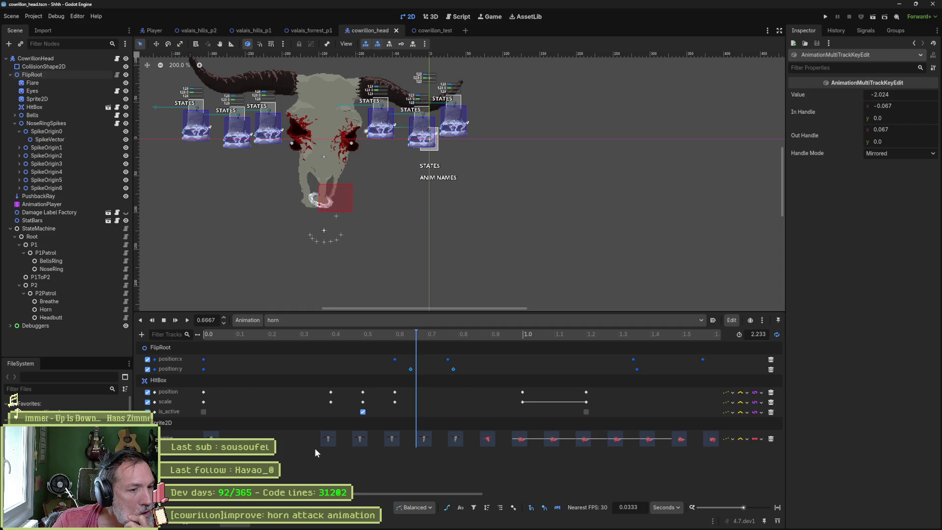
left_click_drag(316, 446, 780, 433)
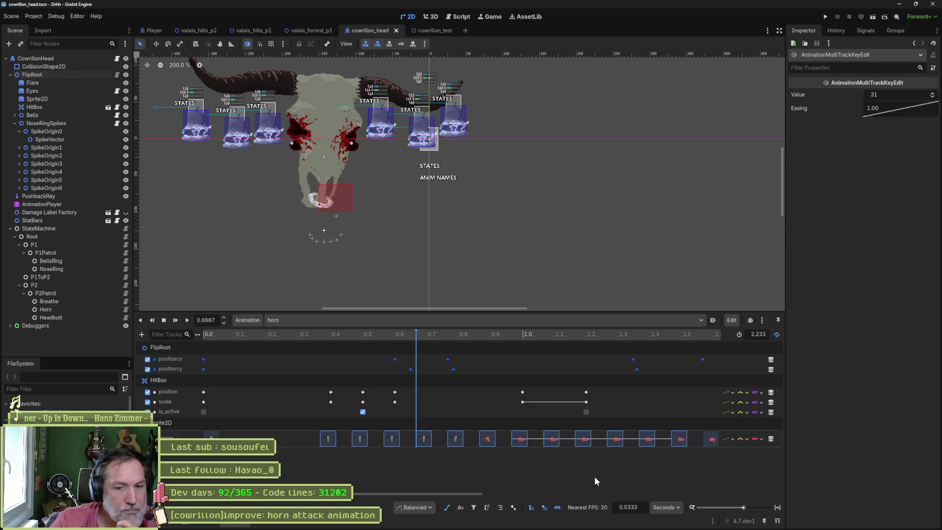
scroll(564, 458, "down", 2)
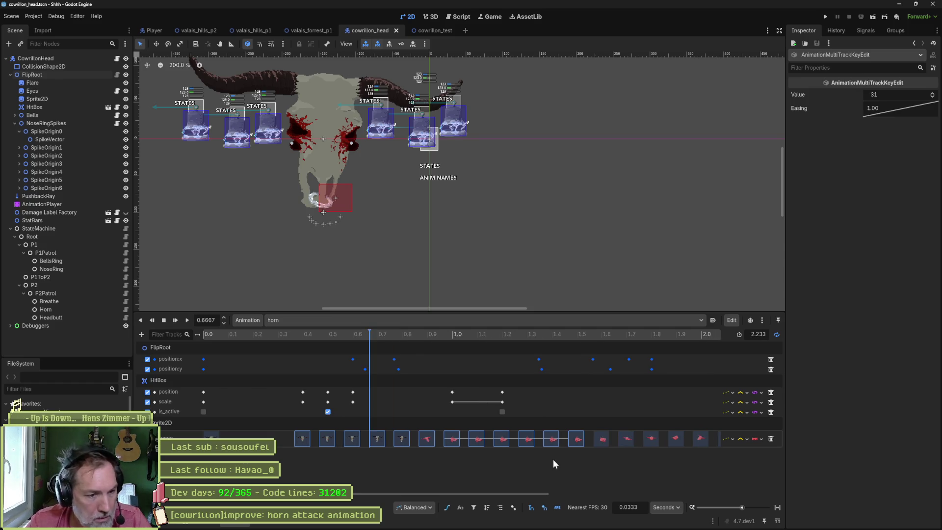
scroll(566, 468, "down", 1)
mouse_move(704, 429)
left_mouse_down()
mouse_move(278, 455)
mouse_move(267, 444)
mouse_move(230, 443)
left_mouse_up()
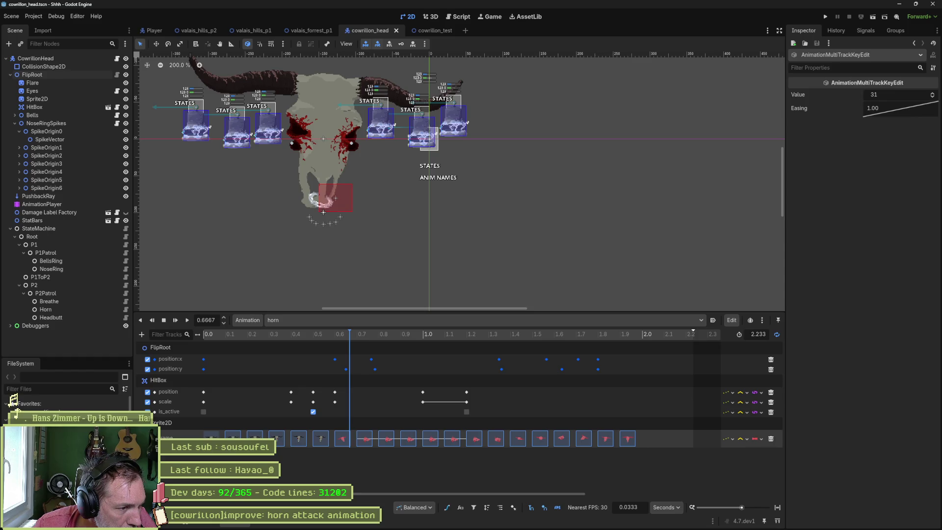
left_click_drag(204, 444, 293, 444)
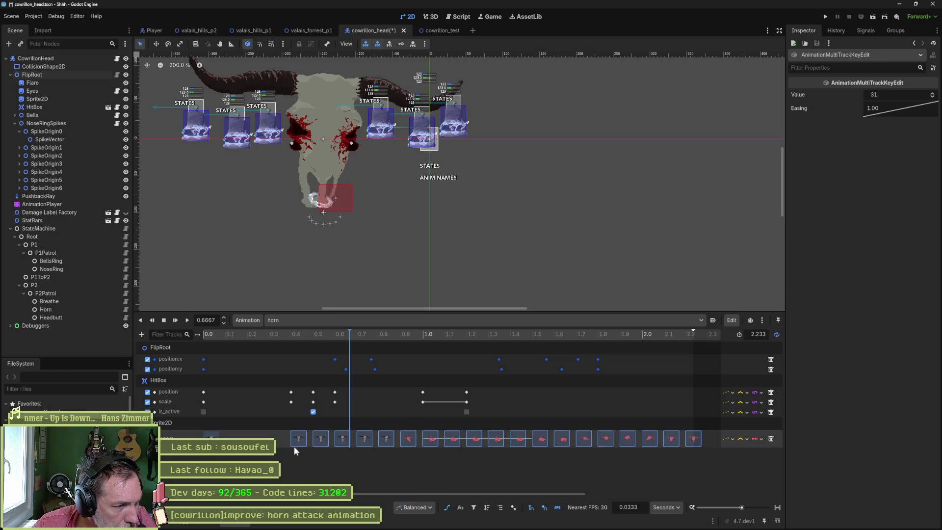
mouse_move(298, 335)
left_mouse_down()
mouse_move(282, 334)
mouse_move(368, 346)
mouse_move(314, 347)
mouse_move(402, 354)
mouse_move(289, 347)
mouse_move(301, 344)
left_mouse_up()
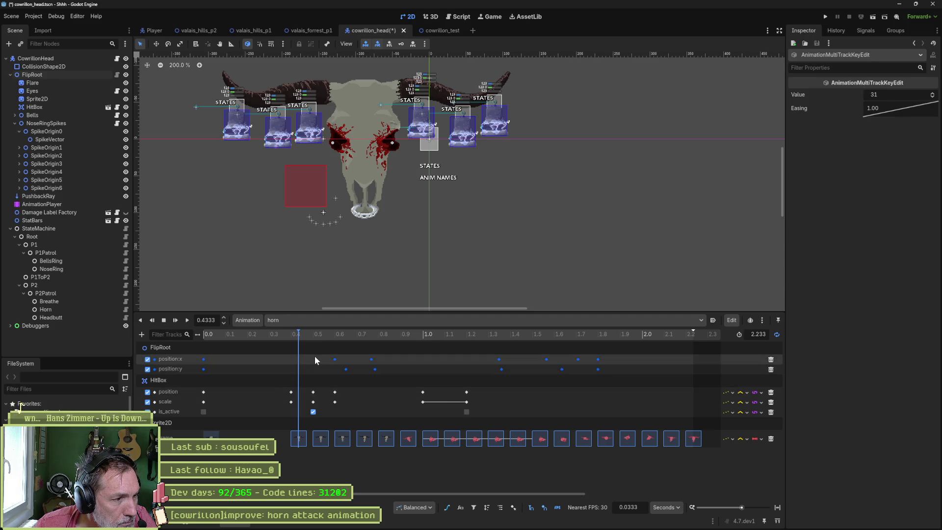
Compare the key edits with undo and redo, keeping the Sprite2D frame shift.
left_click_drag(314, 355, 387, 372)
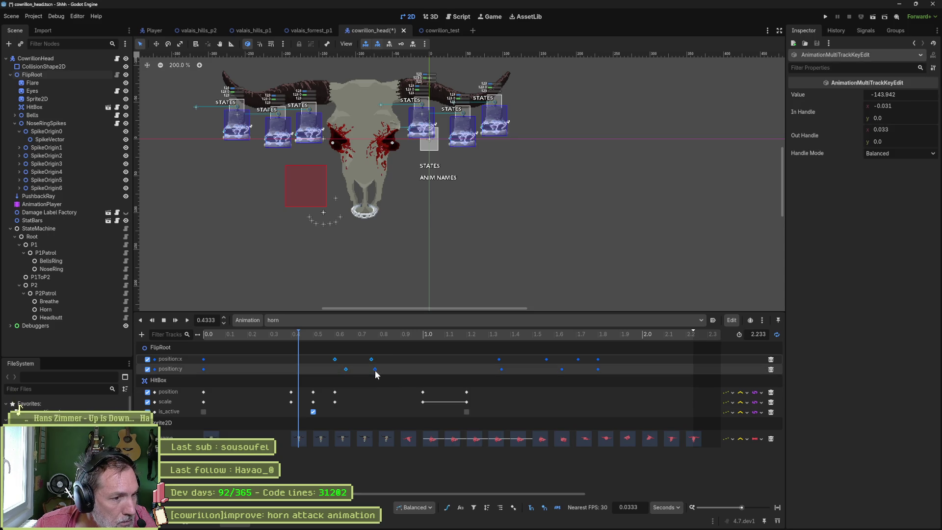
mouse_move(287, 337)
left_mouse_down()
mouse_move(211, 336)
mouse_move(381, 351)
left_mouse_up()
key("ctrl+z")
key("ctrl+z")
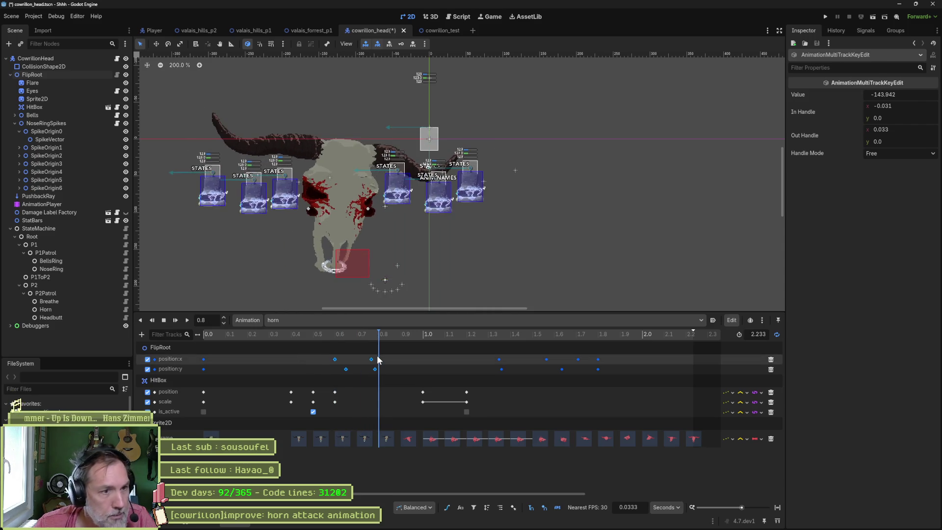
key("ctrl+z")
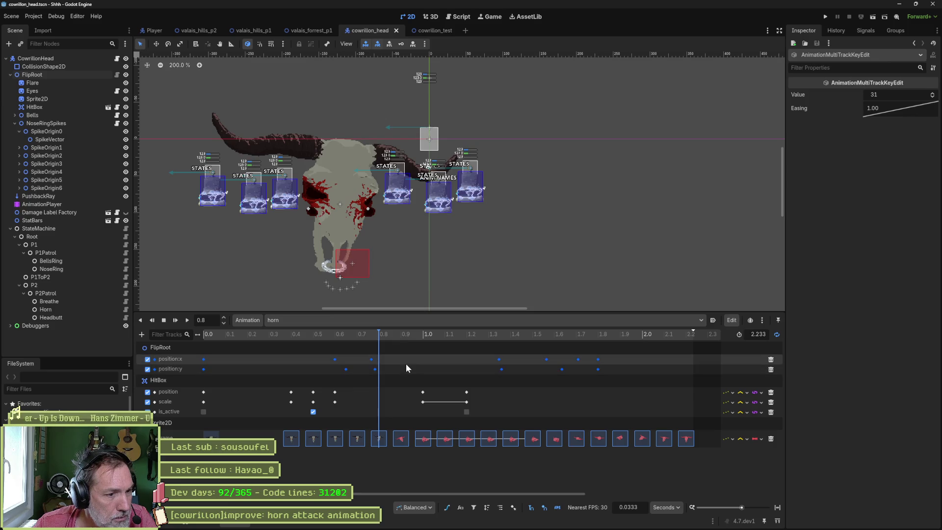
key("ctrl+shift+z")
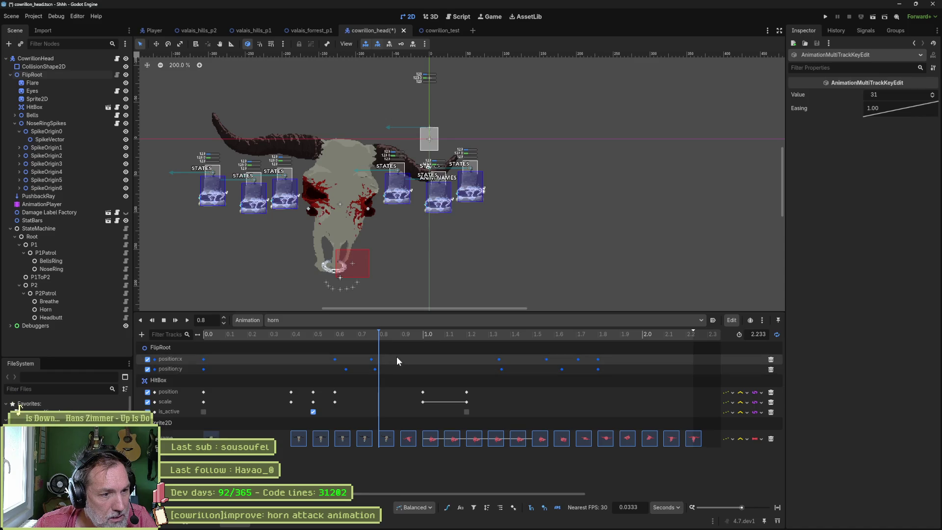
key("ctrl+z")
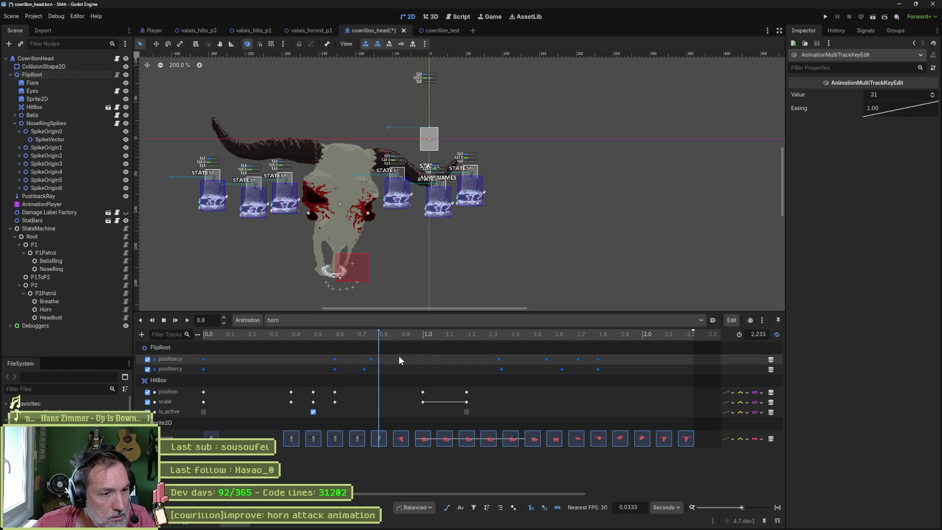
key("ctrl+z")
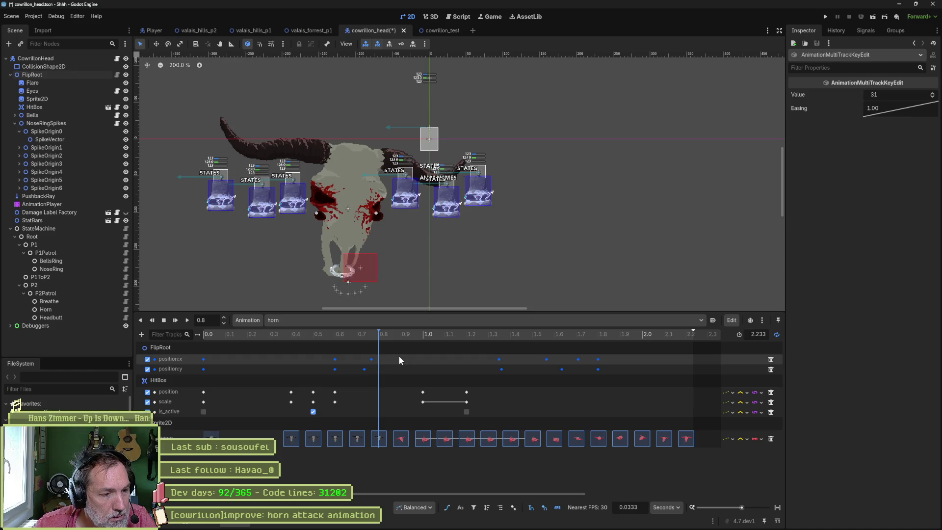
key("ctrl+z")
key("ctrl+z")
key("ctrl+shift+z")
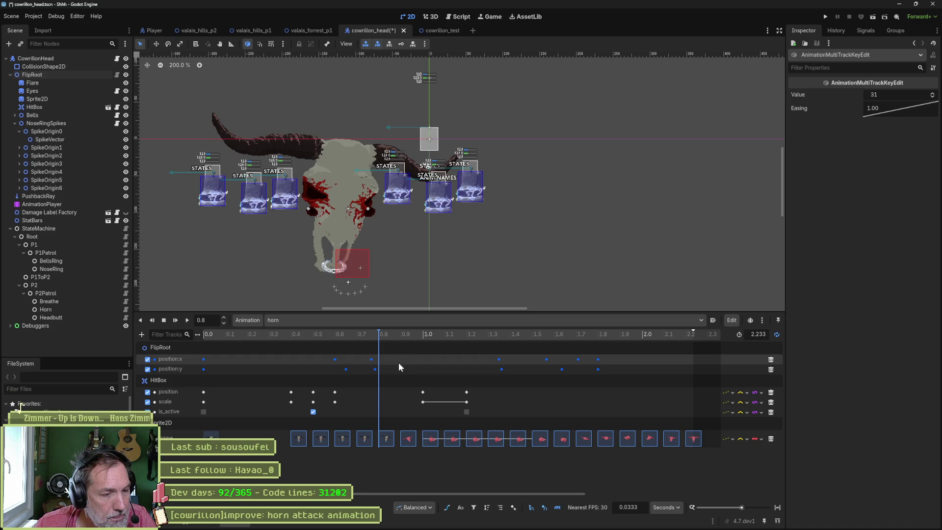
key("ctrl+shift+z")
key("ctrl+z")
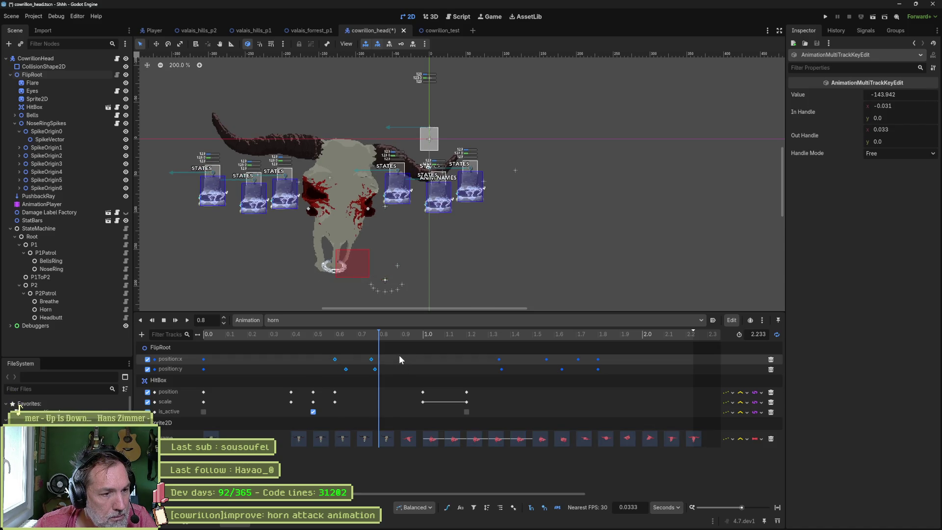
Move the FlipRoot position:x keys slightly earlier, add an x key at 0.5667 s, and show Bezier curves.
mouse_move(325, 355)
left_mouse_down()
mouse_move(381, 361)
mouse_move(325, 359)
left_mouse_up()
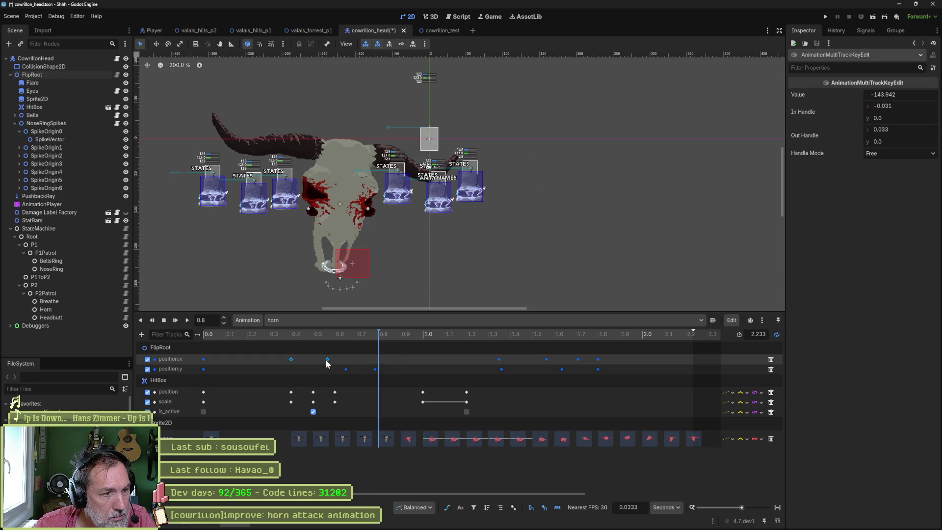
mouse_move(272, 334)
left_mouse_down()
mouse_move(216, 333)
mouse_move(357, 346)
mouse_move(330, 344)
mouse_move(326, 360)
left_mouse_up()
double_click(324, 359)
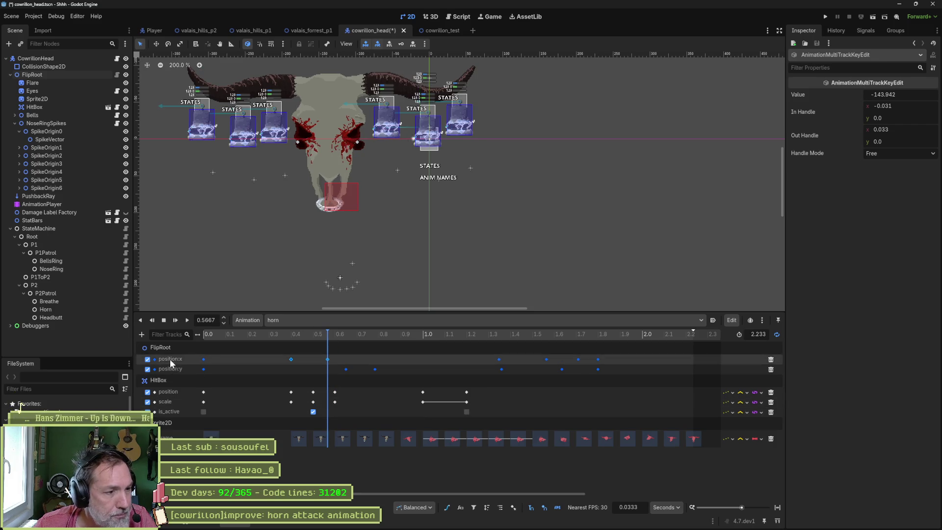
left_click(55, 75)
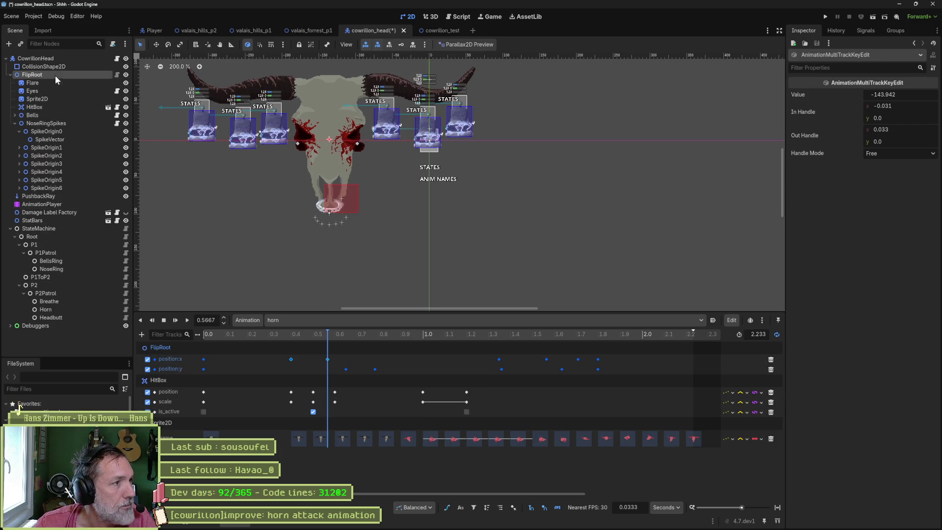
left_click(447, 508)
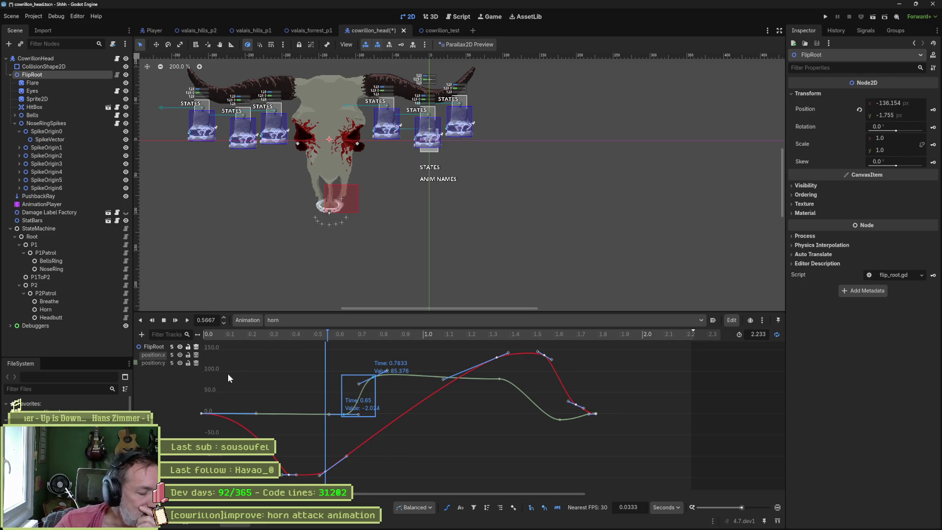
Move the x-position key from 0.57 to 0.7 s and give it balanced, flattened handles.
mouse_move(310, 337)
left_mouse_down()
mouse_move(199, 335)
mouse_move(302, 334)
mouse_move(358, 349)
left_mouse_up()
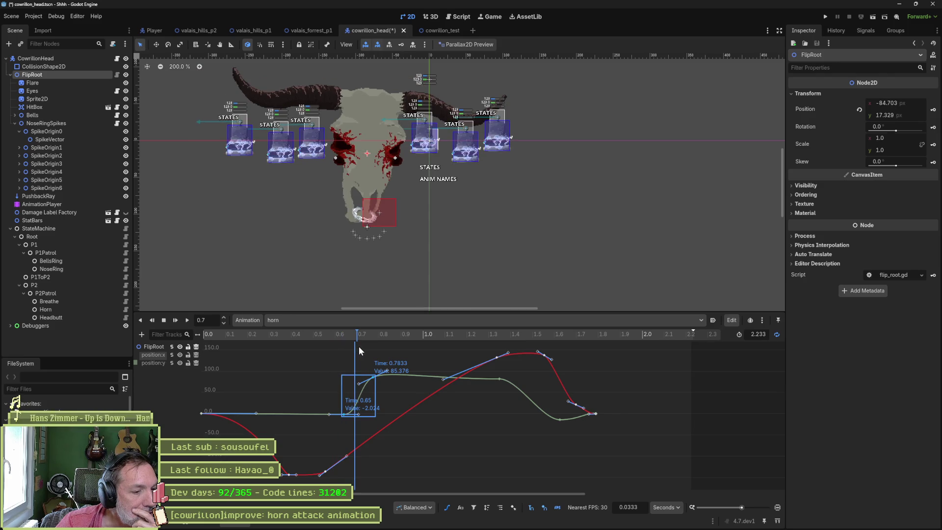
left_click_drag(326, 470, 353, 474)
right_click(354, 475)
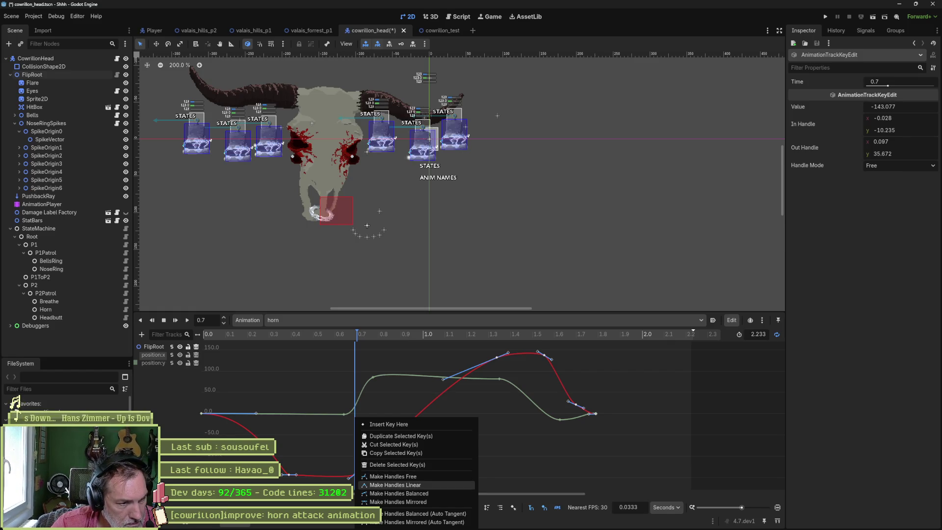
left_click(404, 485)
left_click_drag(349, 479, 344, 477)
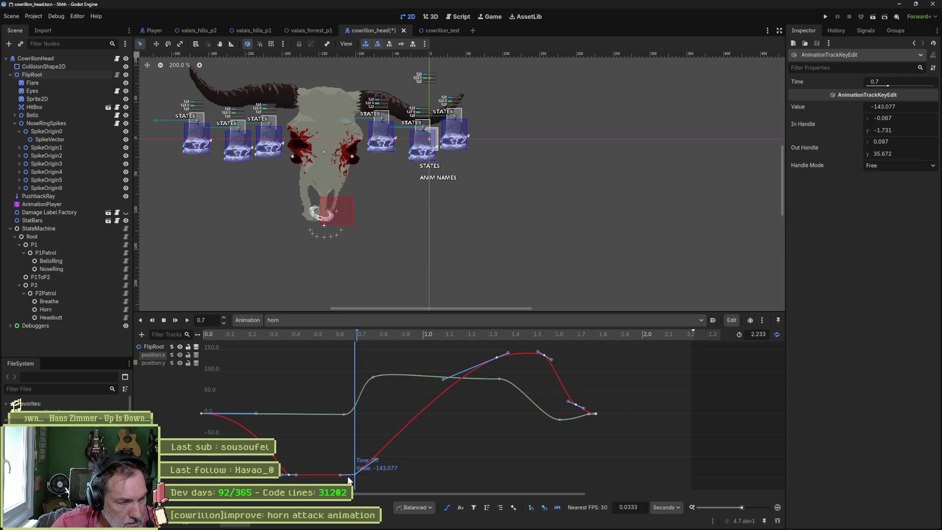
right_click(355, 477)
left_click(390, 493)
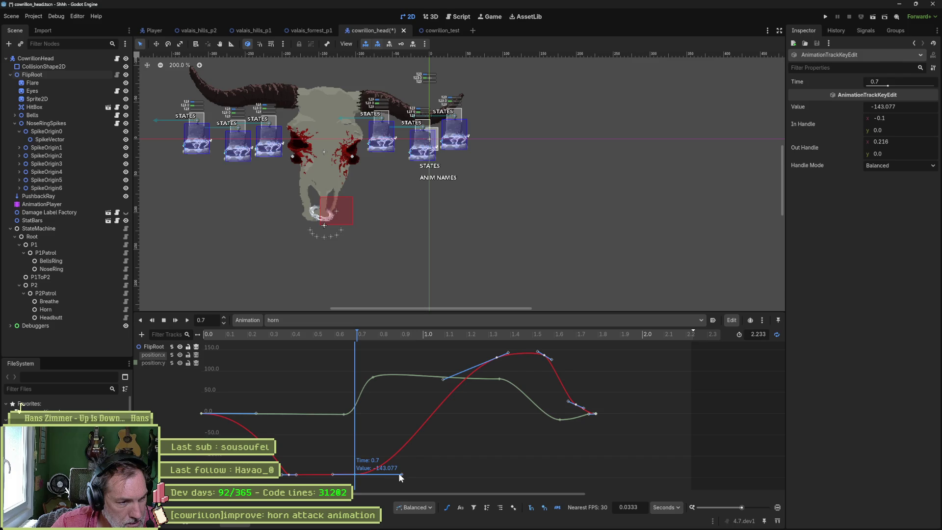
left_click_drag(398, 473, 377, 473)
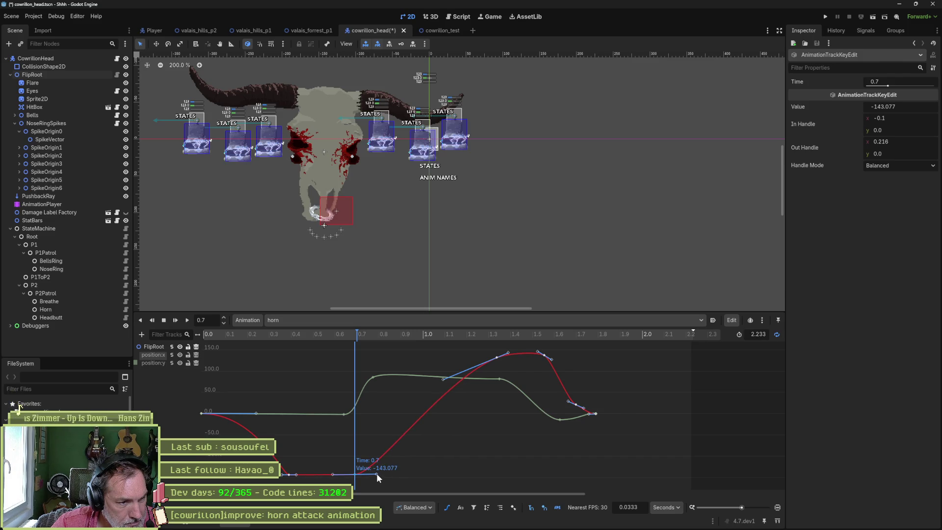
Give the 0.4 s key a longer in-handle and balanced handles, preview the dip, and save.
scroll(310, 478, "up", 10)
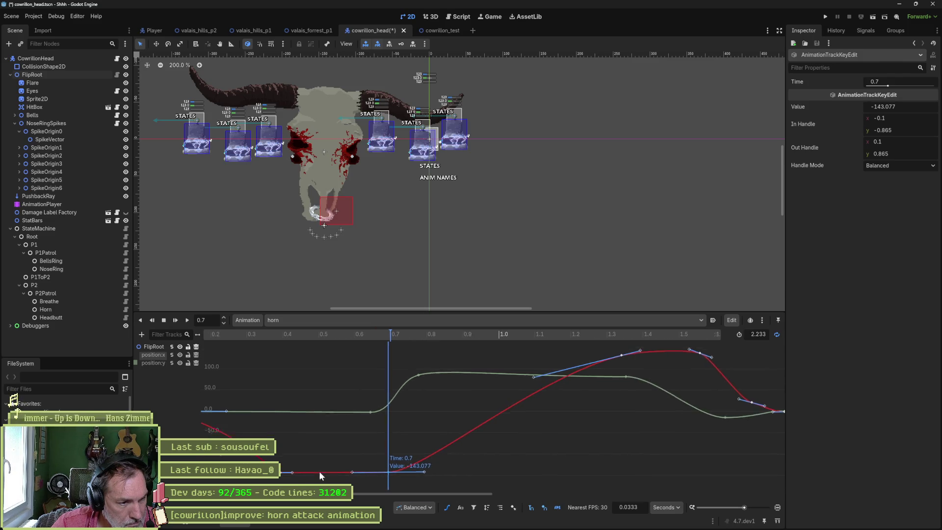
left_click_drag(315, 472, 393, 449)
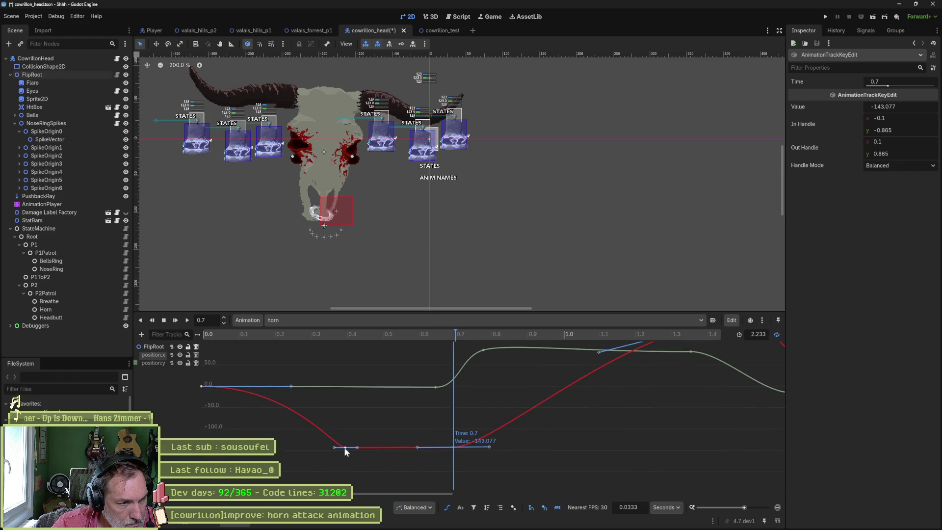
left_click_drag(332, 447, 313, 447)
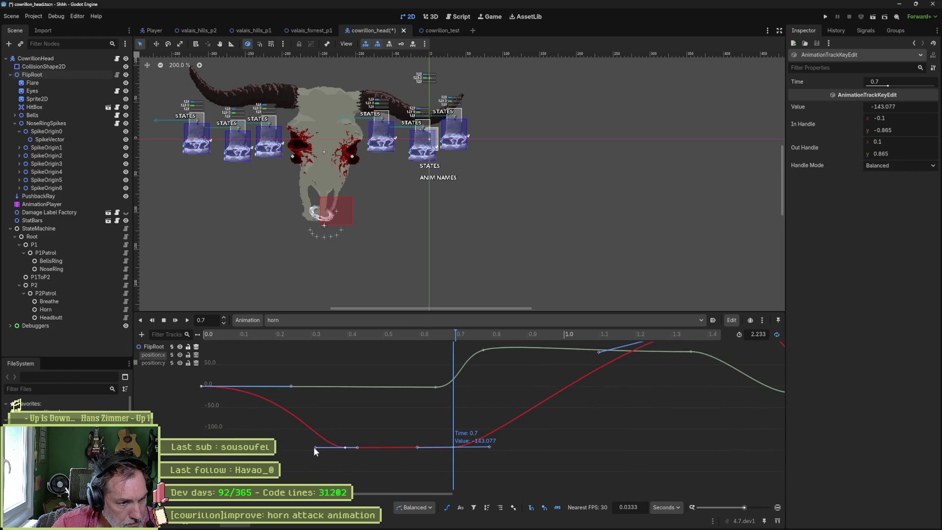
right_click(344, 447)
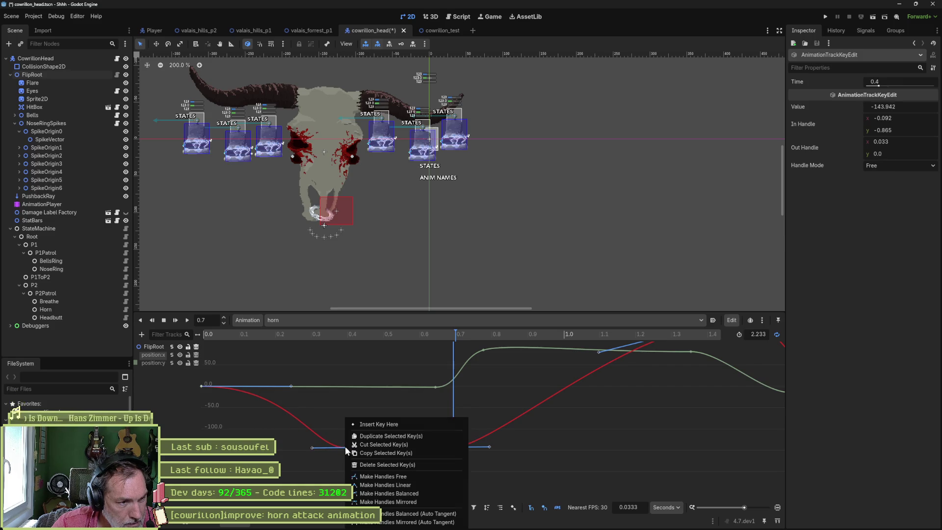
left_click(386, 494)
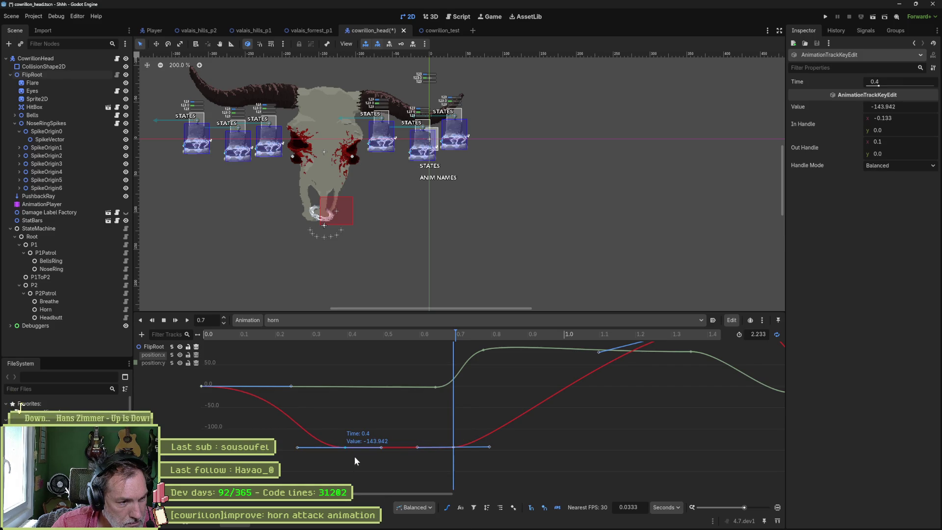
left_click_drag(455, 437, 420, 447)
mouse_move(407, 334)
left_mouse_down()
mouse_move(275, 336)
mouse_move(443, 345)
mouse_move(398, 341)
mouse_move(413, 343)
mouse_move(469, 405)
mouse_move(451, 379)
left_mouse_up()
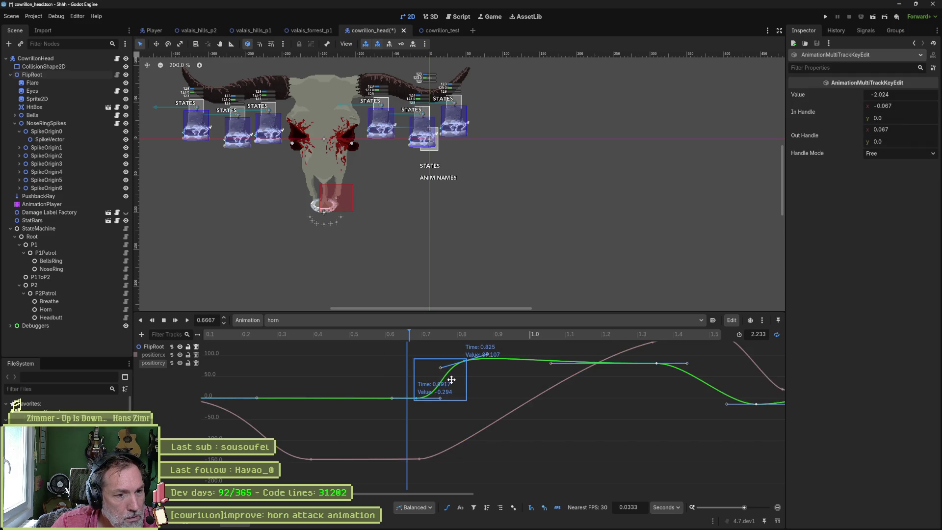
mouse_move(394, 333)
left_mouse_down()
mouse_move(352, 334)
mouse_move(515, 352)
mouse_move(373, 349)
mouse_move(375, 357)
mouse_move(524, 376)
mouse_move(344, 365)
mouse_move(490, 374)
mouse_move(427, 369)
mouse_move(443, 373)
left_mouse_up()
key("ctrl+s")
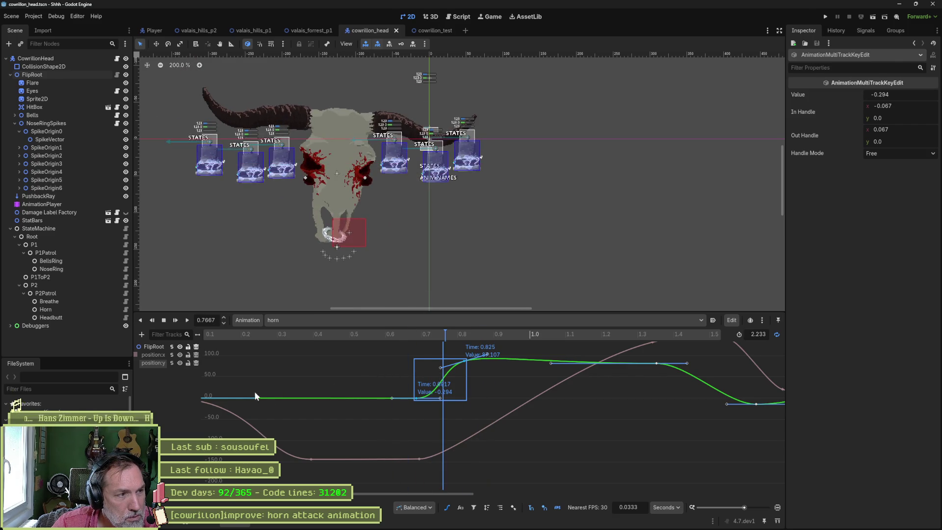
Play the horn tag from frame 49 in Aseprite, then return to Godot at about 0.7 s.
left_click(543, 521)
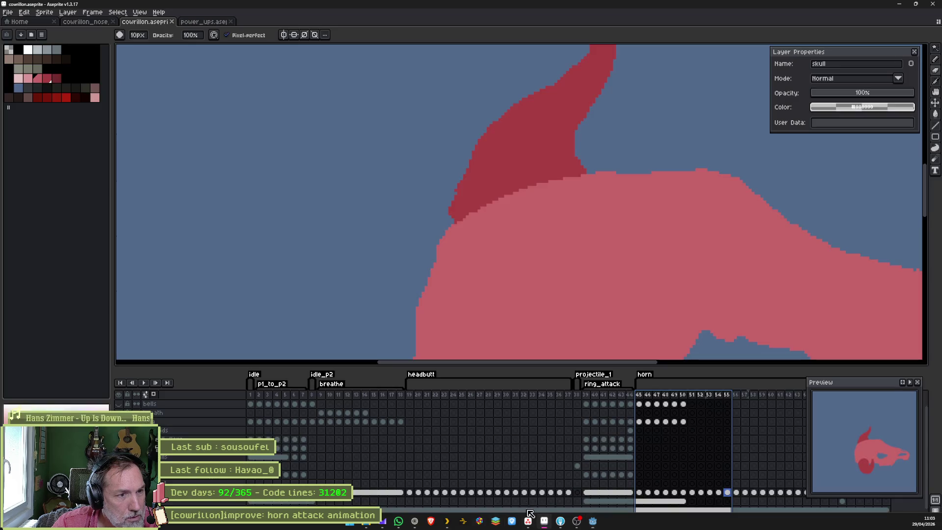
scroll(529, 265, "down", 5)
left_click(674, 396)
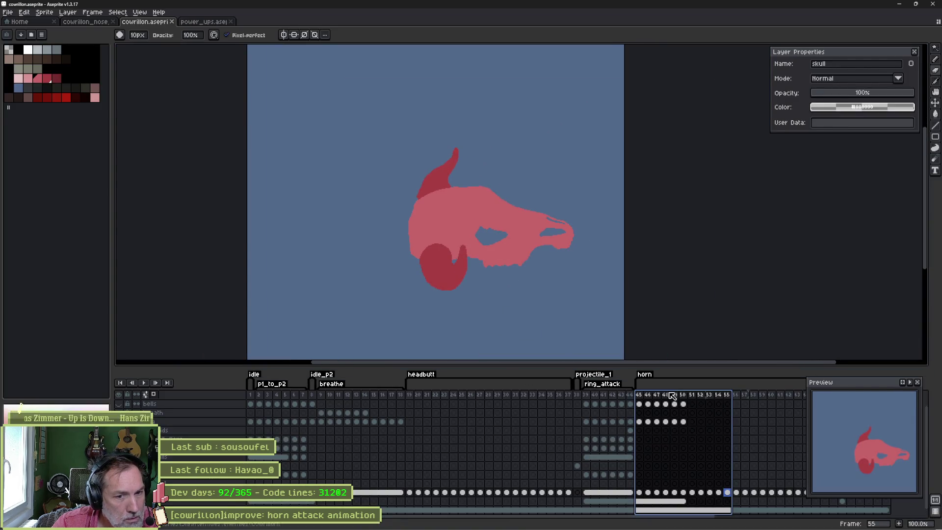
key("Return")
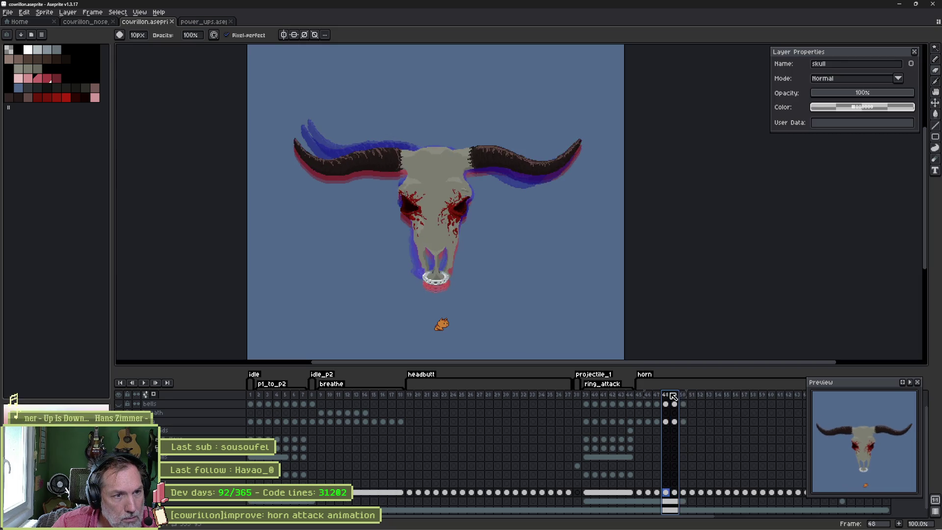
key("Return")
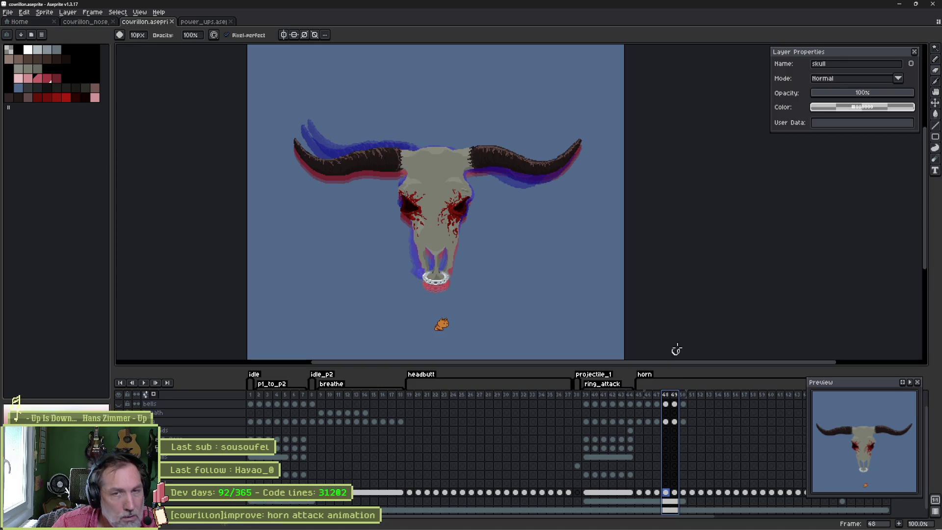
key("alt+Tab")
mouse_move(443, 338)
left_mouse_down()
mouse_move(379, 330)
mouse_move(495, 339)
mouse_move(420, 342)
mouse_move(440, 333)
left_mouse_up()
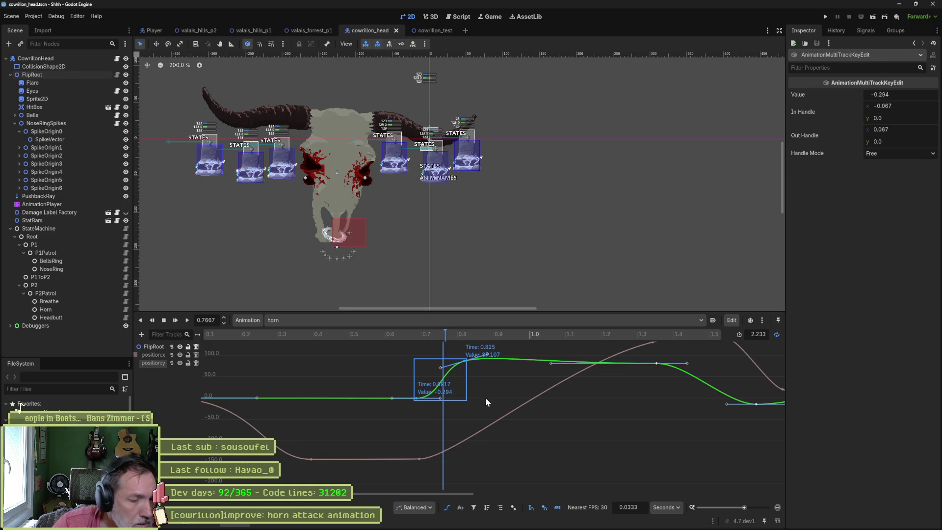
Compare the motion with and without the 0.4–0.7 s position:y keys, restoring them each time.
left_click(420, 459)
mouse_move(310, 441)
left_mouse_down()
mouse_move(410, 470)
mouse_move(434, 463)
left_mouse_up()
key("Delete")
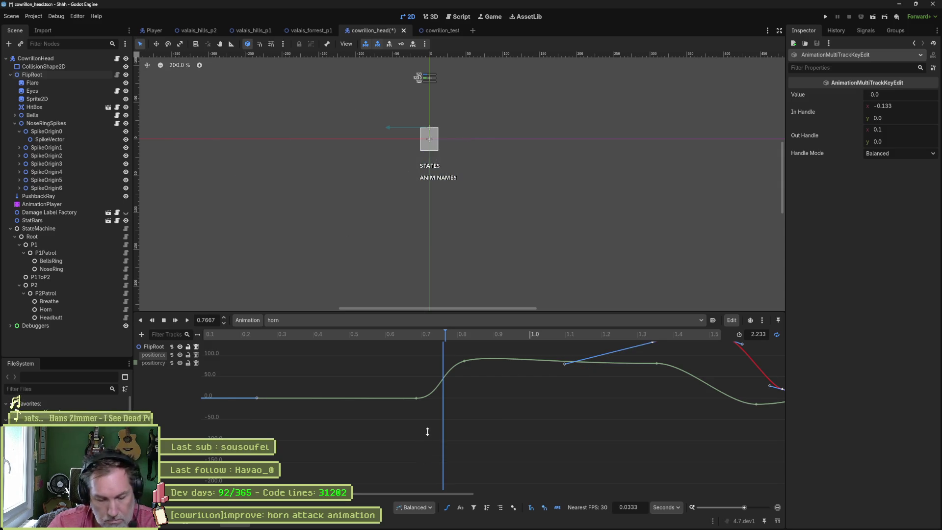
key("ctrl+z")
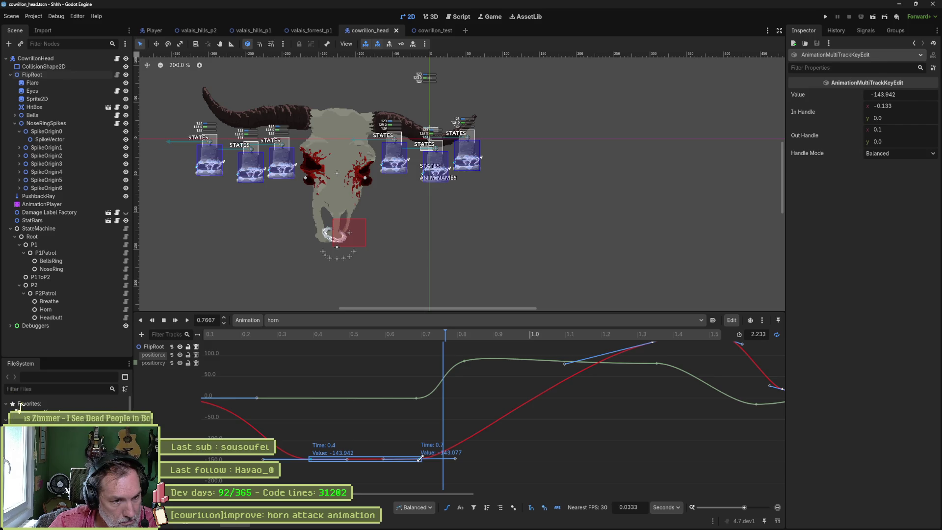
key("Delete")
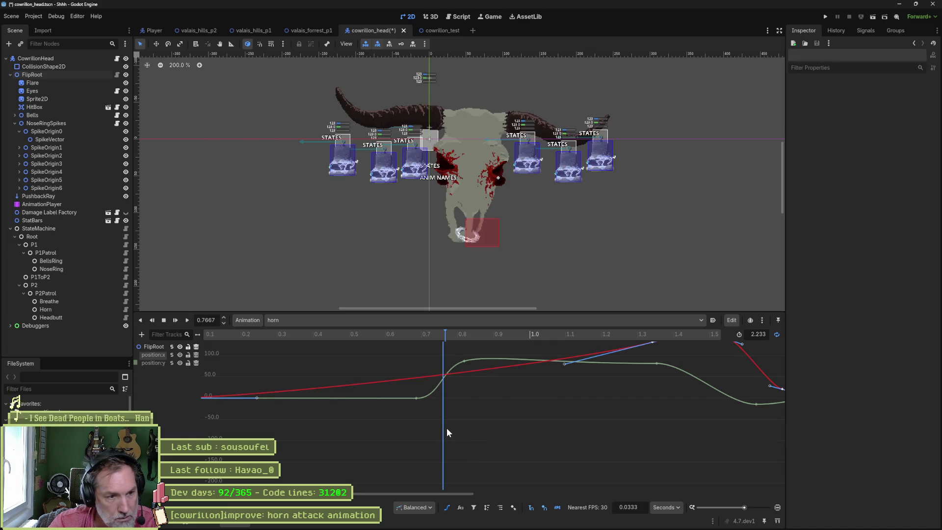
key("ctrl+z")
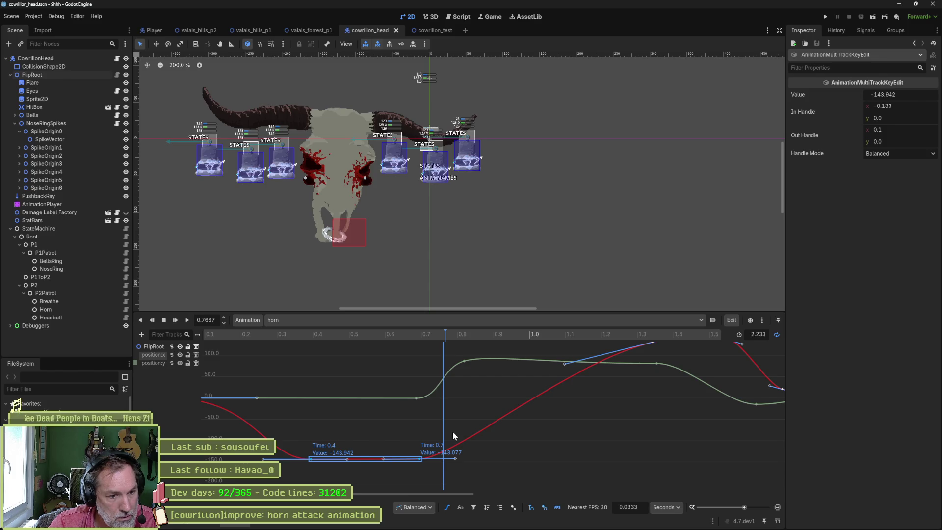
scroll(411, 464, "up", 3)
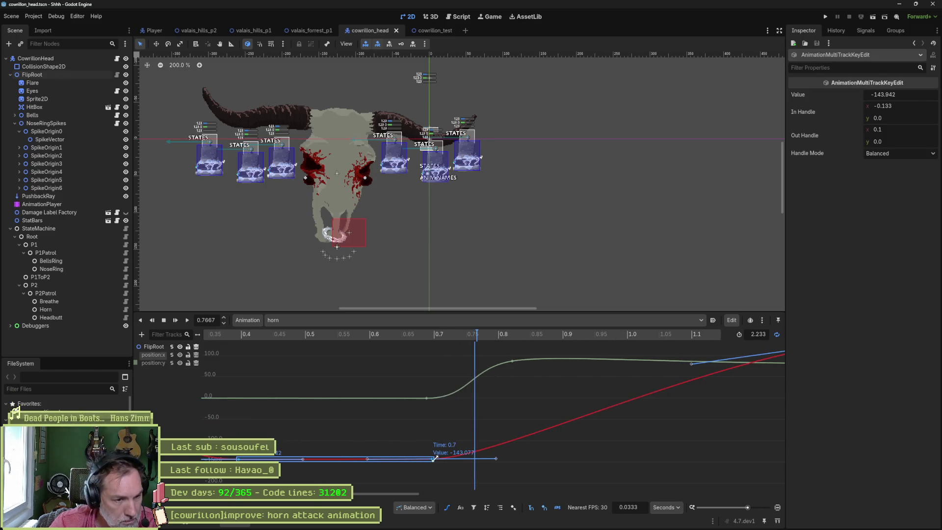
key("Delete")
key("ctrl+z")
Push the 0.7 s position:y key later, then move the 0.8333 s key to 0.9833 s.
left_click(431, 458)
left_click_drag(430, 459, 508, 459)
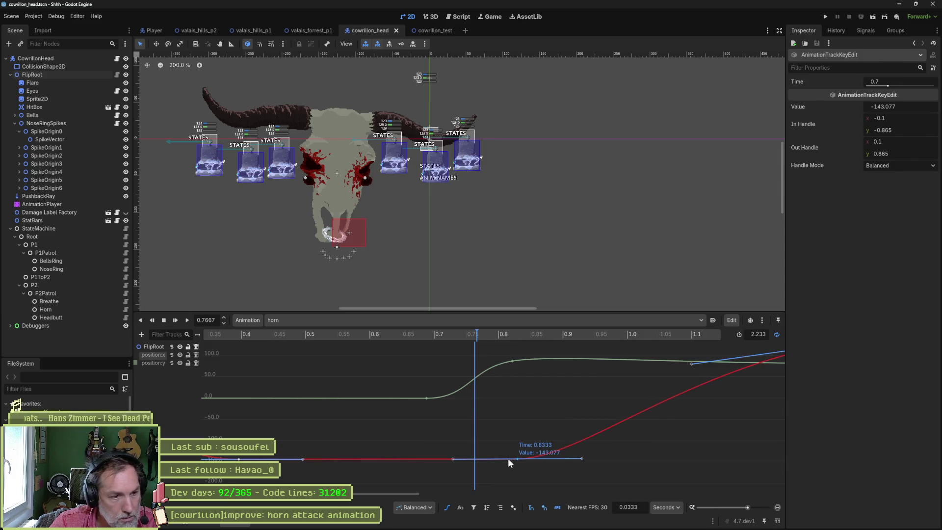
mouse_move(445, 332)
left_mouse_down()
mouse_move(334, 335)
mouse_move(474, 345)
mouse_move(519, 408)
mouse_move(532, 385)
mouse_move(593, 380)
left_mouse_up()
mouse_move(462, 337)
left_mouse_down()
mouse_move(425, 335)
mouse_move(668, 355)
mouse_move(383, 355)
mouse_move(631, 368)
mouse_move(520, 367)
left_mouse_up()
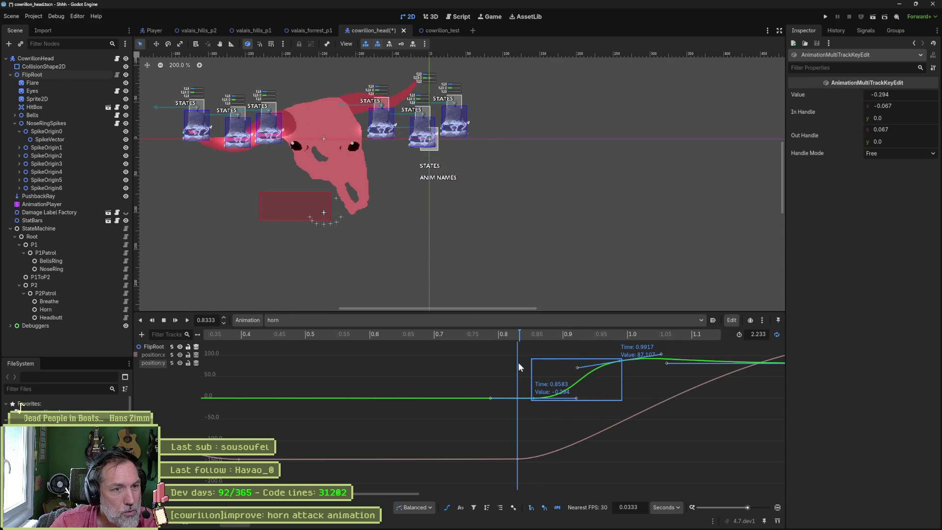
left_click(517, 459)
left_click_drag(441, 440, 535, 431)
mouse_move(463, 334)
left_mouse_down()
mouse_move(334, 335)
mouse_move(637, 355)
mouse_move(296, 349)
mouse_move(633, 355)
left_mouse_up()
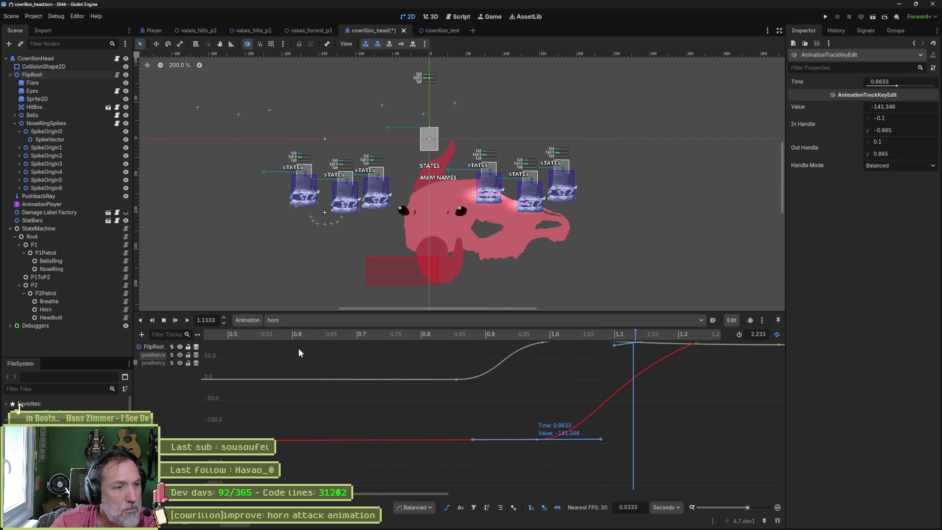
Play the horn animation from the start, stop it, and save the scene.
left_click(185, 321)
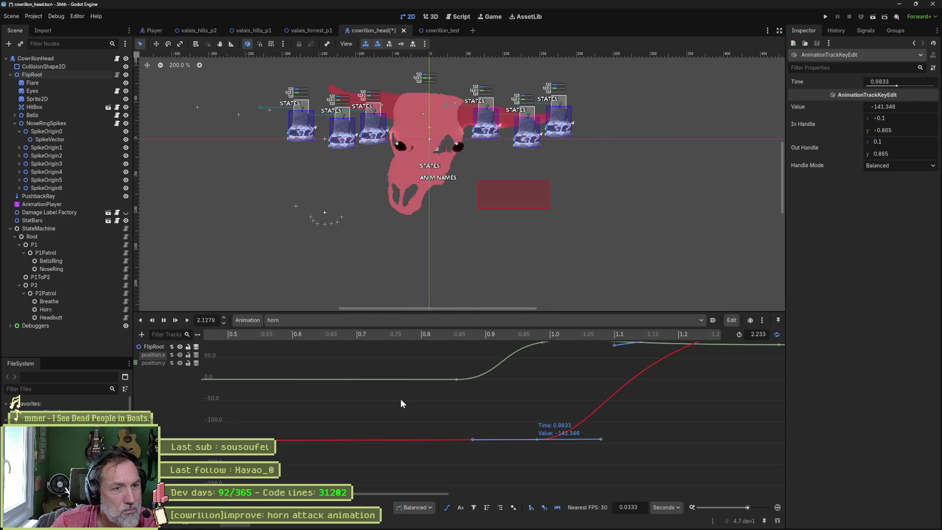
left_click(173, 320)
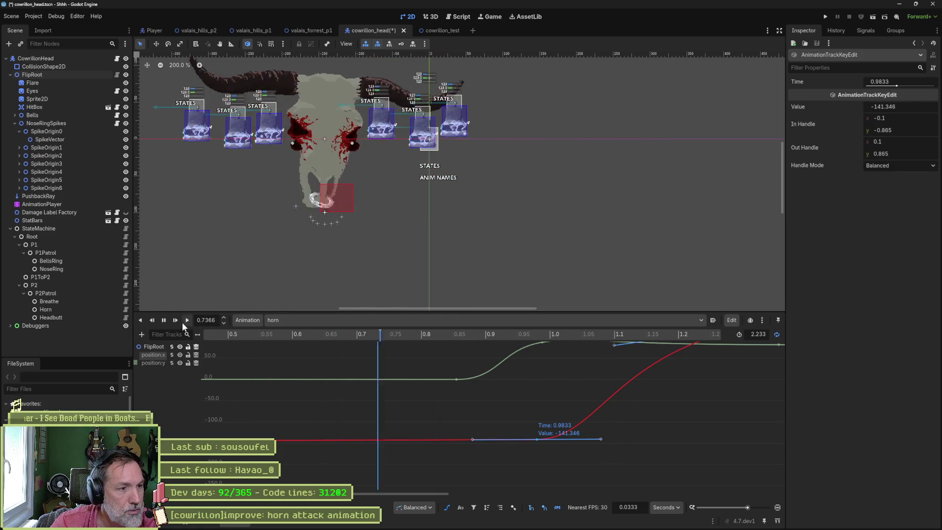
left_click(164, 320)
key("ctrl+s")
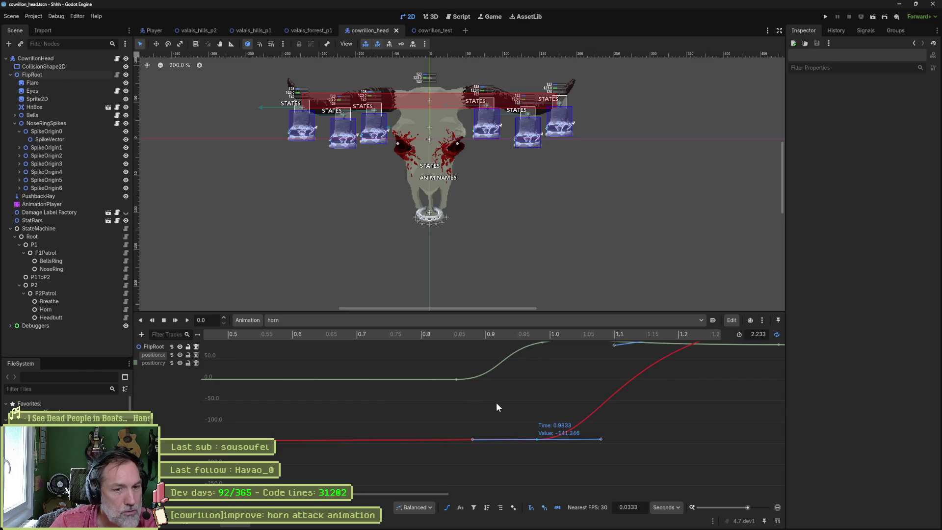
Move the 1.3593 s key to 1.43 s at 99.471 and the key near 0.95 s to 1.0 s.
left_click(777, 507)
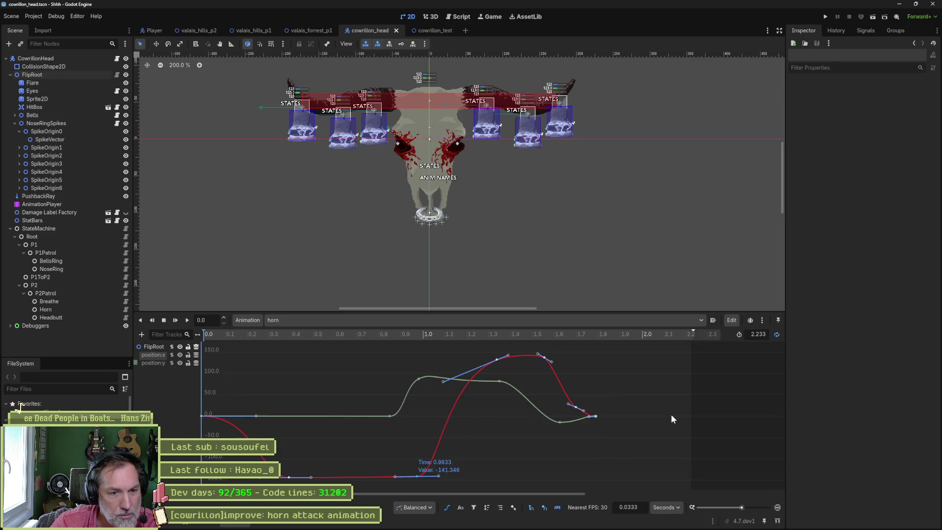
left_click(406, 335)
left_click_drag(406, 339, 549, 365)
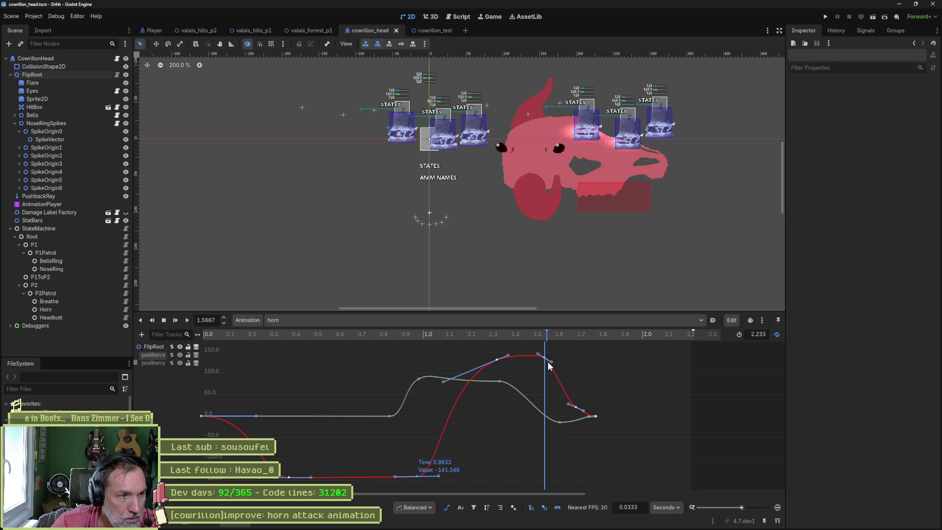
left_click(511, 390)
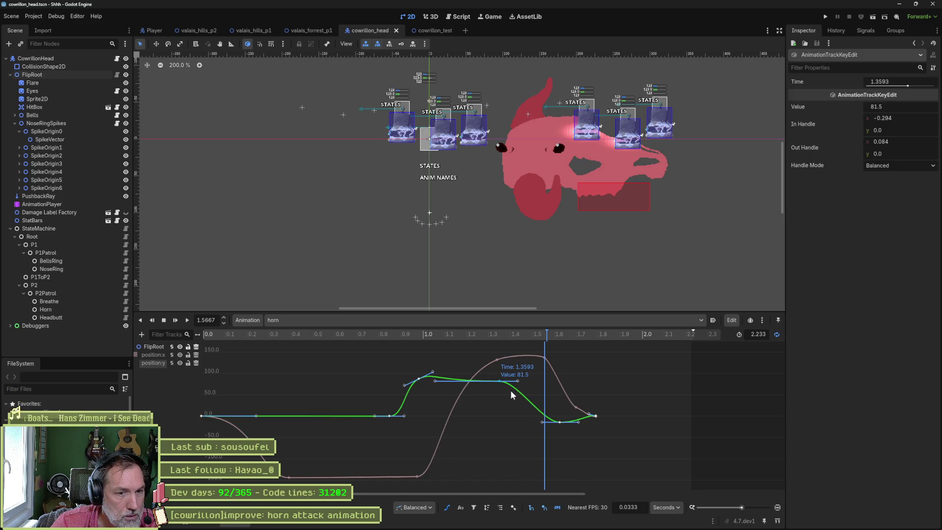
left_click_drag(499, 380, 513, 372)
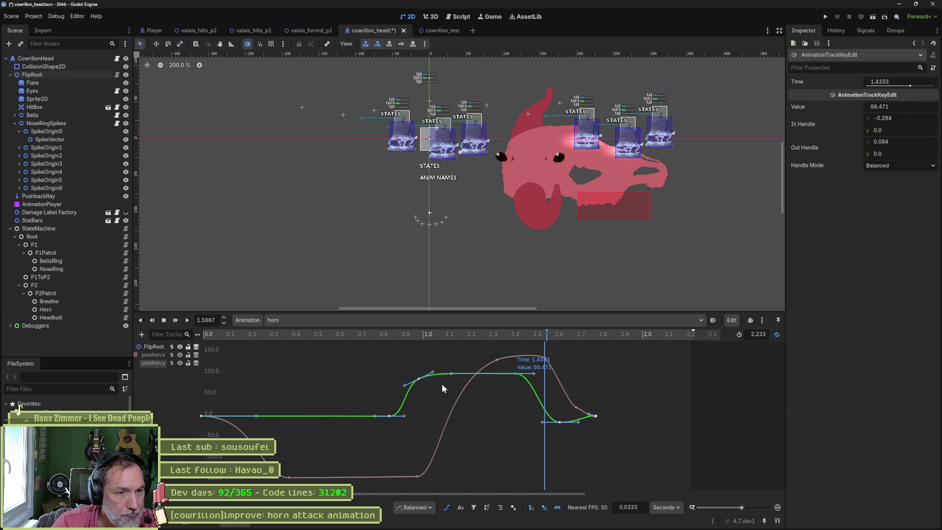
left_click_drag(419, 382, 422, 377)
left_click_drag(406, 334, 568, 352)
Move the 1.4333 s peak key to 1.5 s and shift the ending keys to 1.6 s.
left_click(515, 373)
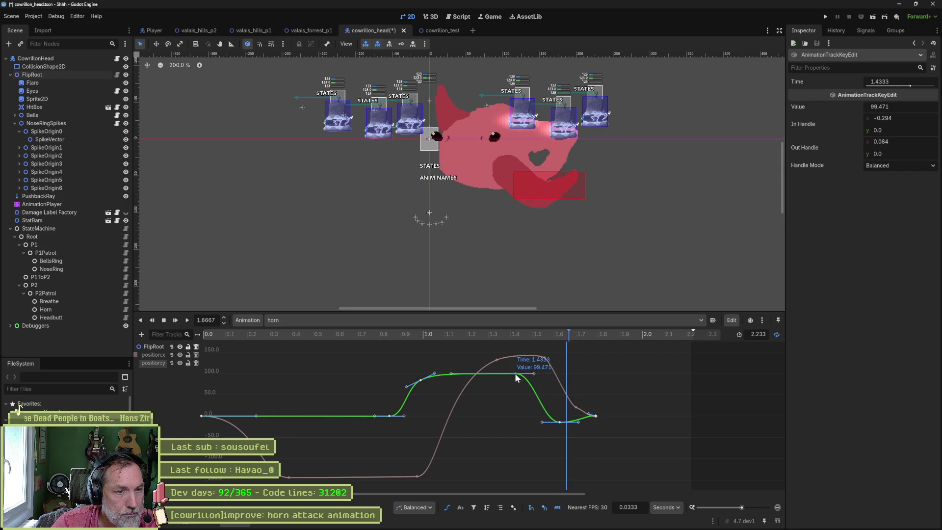
mouse_move(514, 374)
left_mouse_down()
mouse_move(529, 374)
mouse_move(514, 335)
mouse_move(486, 342)
mouse_move(562, 353)
mouse_move(589, 431)
left_mouse_up()
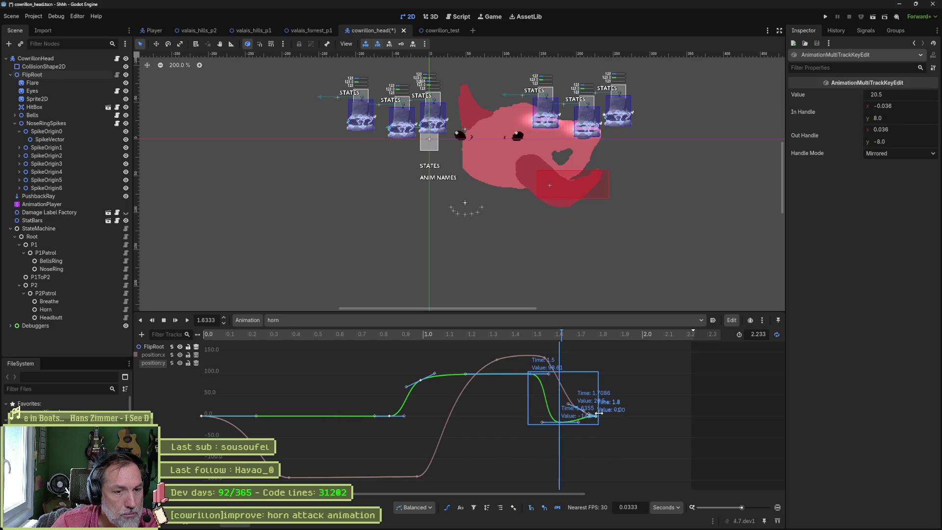
left_click_drag(579, 396, 601, 396)
mouse_move(531, 334)
left_mouse_down()
mouse_move(468, 338)
mouse_move(569, 345)
mouse_move(544, 363)
left_mouse_up()
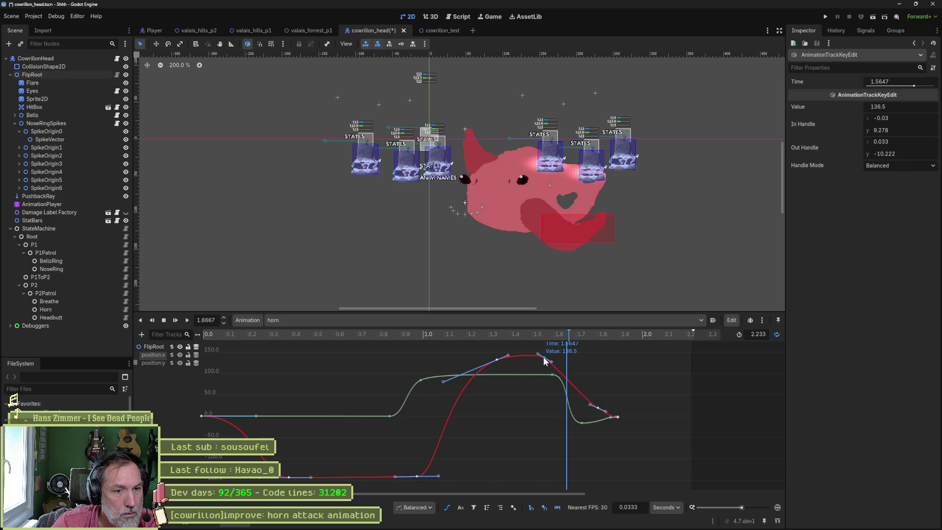
right_click(545, 361)
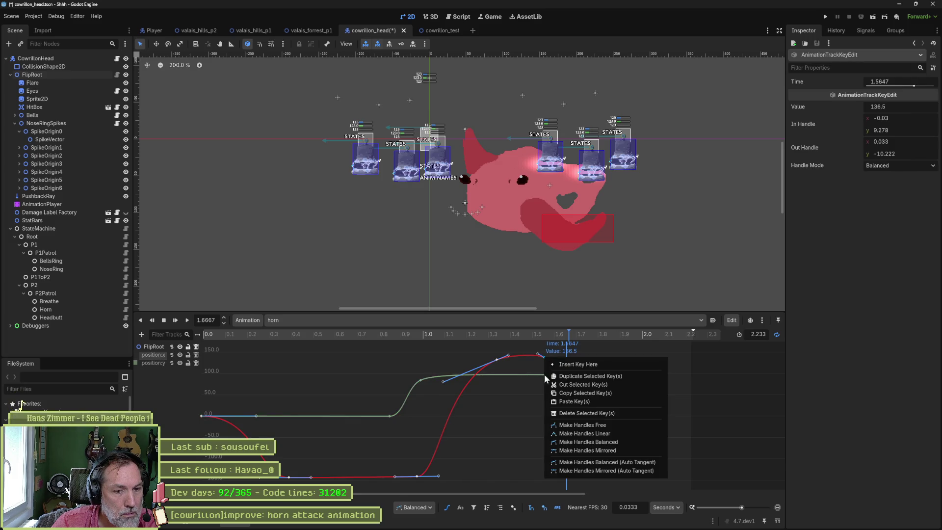
Make the handles mirrored on both peak keys, including the one at 1.3475 s.
left_click(579, 448)
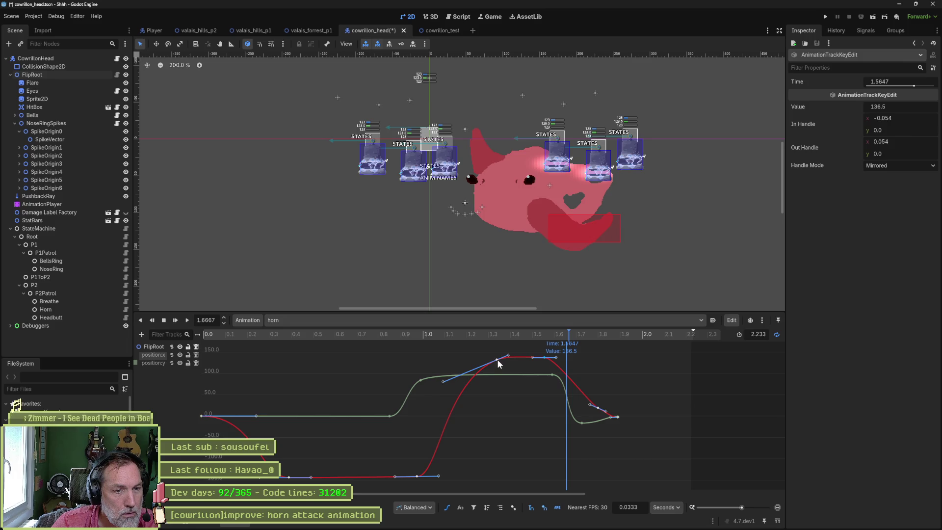
right_click(496, 359)
left_click(563, 451)
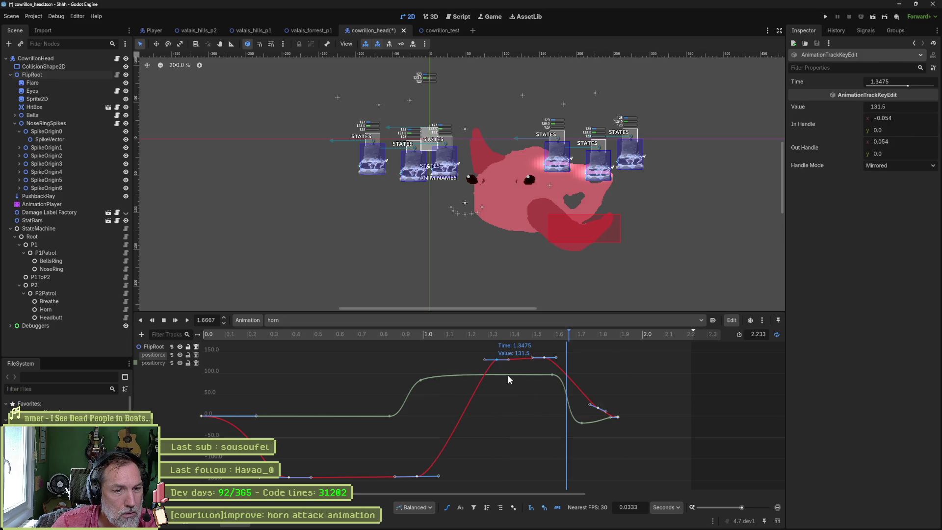
Select both peak keys together and set their value to 131 in the Inspector.
left_click_drag(561, 350, 483, 380)
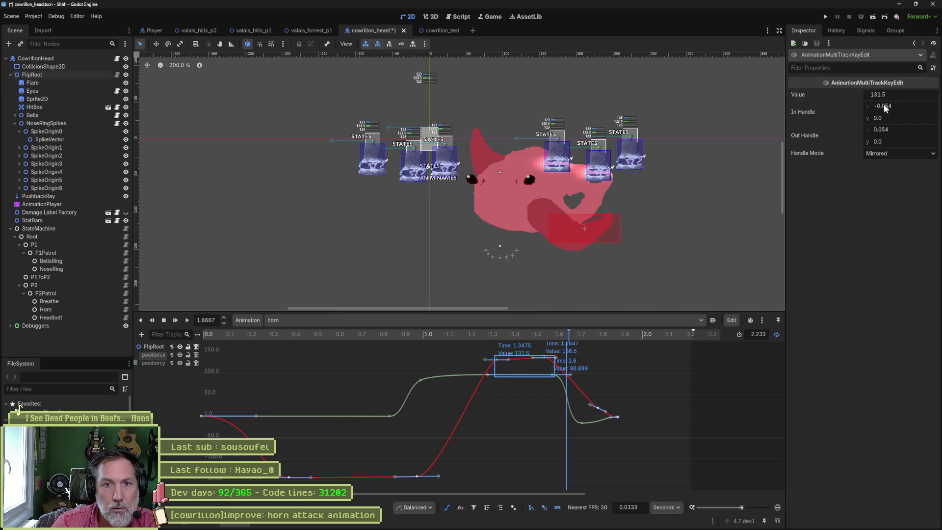
left_click(513, 375)
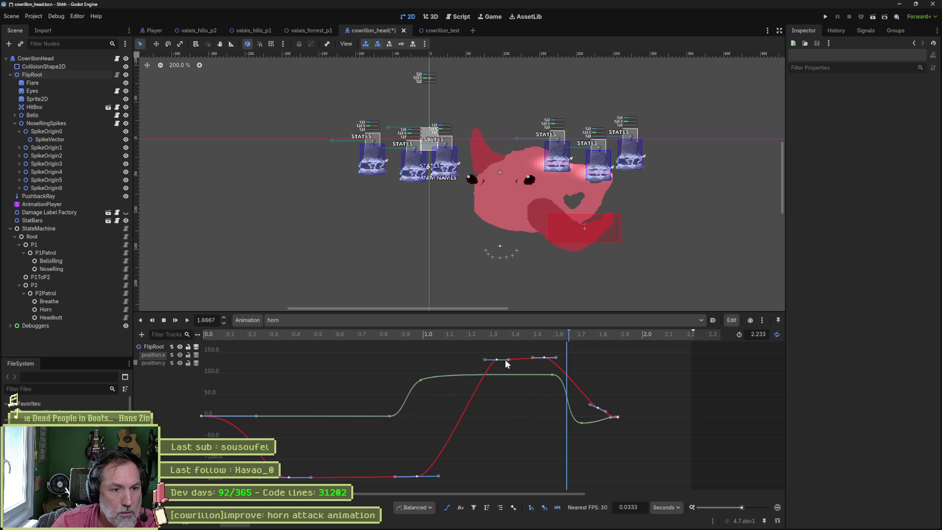
left_click_drag(488, 348, 552, 370)
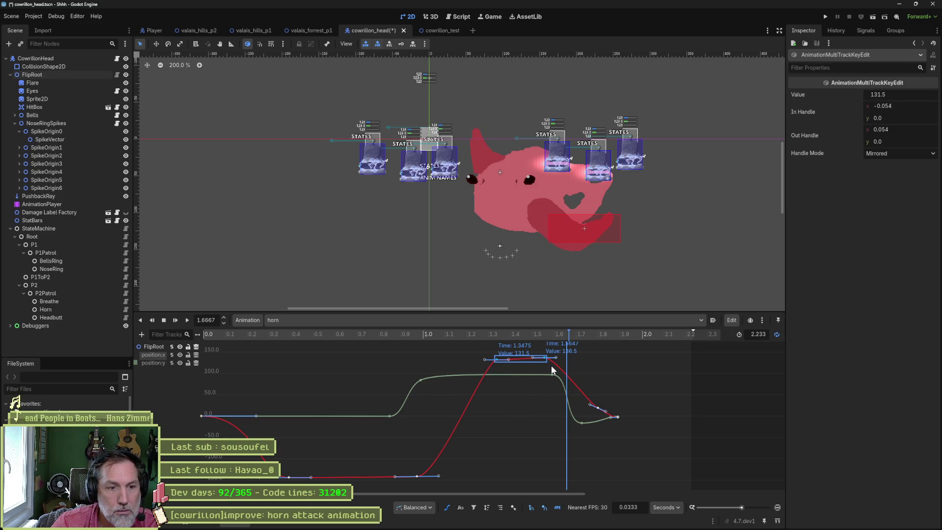
left_click(902, 93)
type("131")
key("Return")
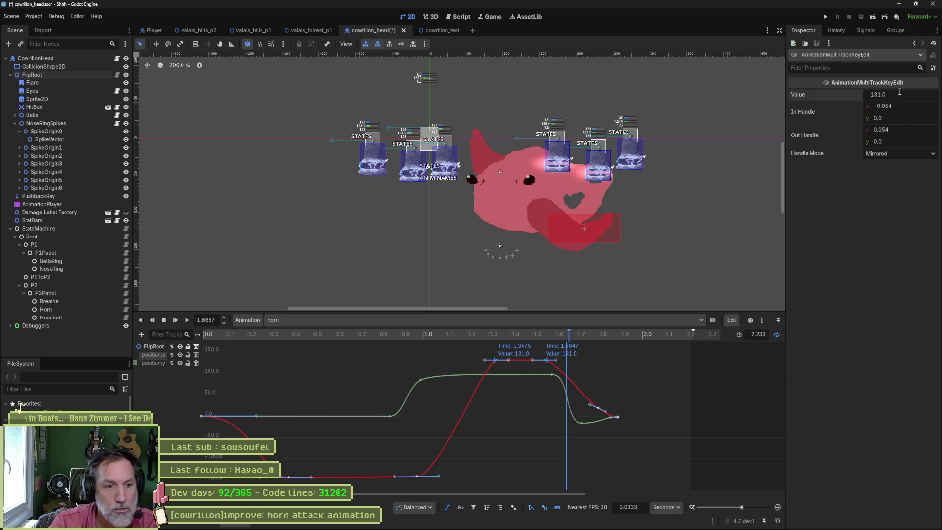
mouse_move(512, 336)
left_mouse_down()
mouse_move(470, 337)
mouse_move(570, 353)
mouse_move(486, 354)
mouse_move(493, 363)
mouse_move(520, 364)
mouse_move(485, 336)
mouse_move(562, 351)
mouse_move(513, 357)
left_mouse_up()
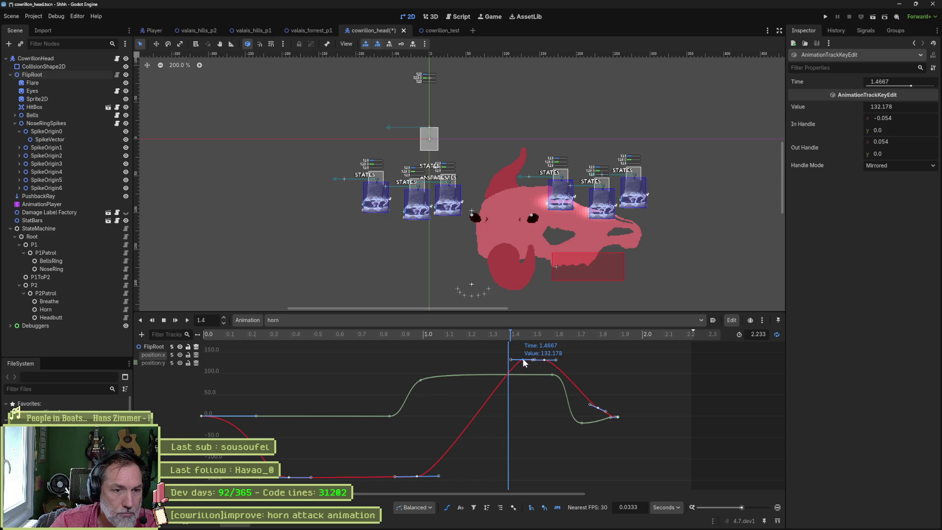
Delete the 1.4667 key and lengthen the peak key's tangent handles.
right_click(522, 359)
left_click(551, 415)
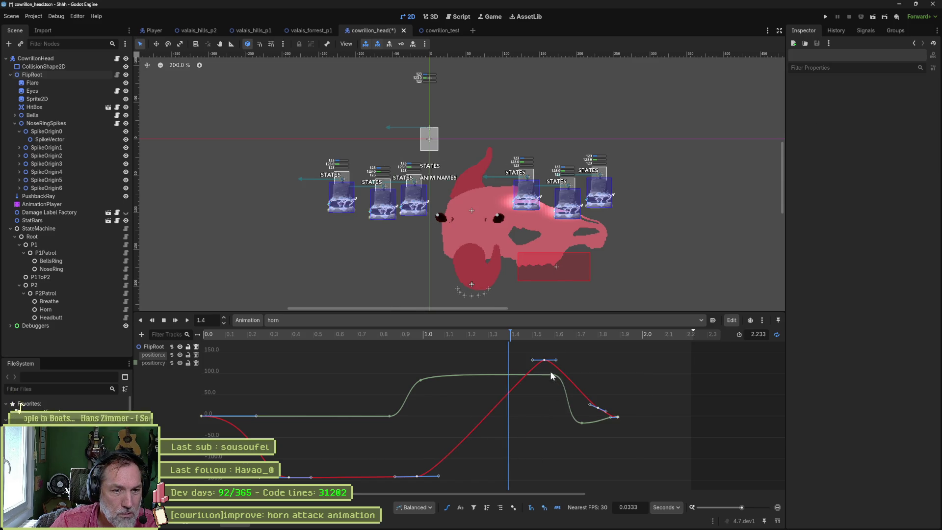
left_click_drag(558, 363, 567, 364)
mouse_move(527, 331)
left_mouse_down()
mouse_move(507, 338)
mouse_move(580, 345)
left_mouse_up()
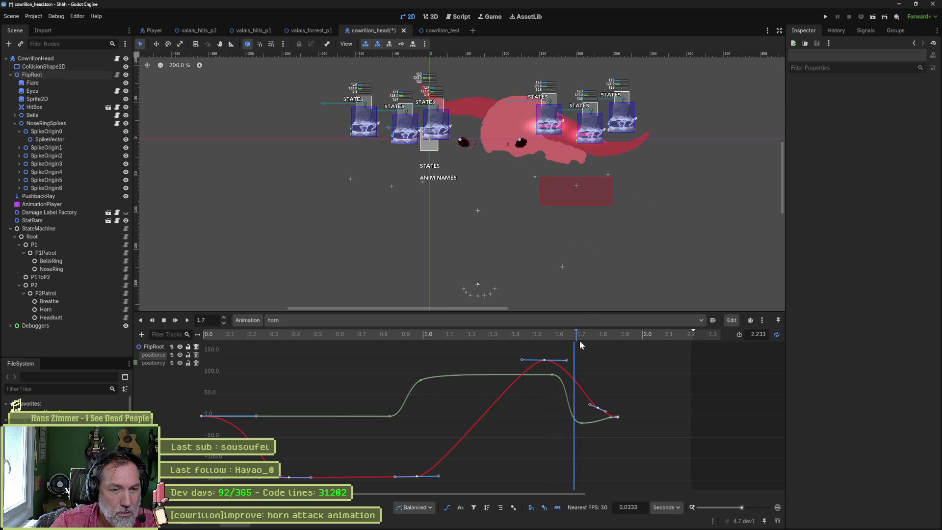
left_click_drag(578, 341, 611, 345)
Shift the green plateau key to 1.6333, move its low key later, and flatten the 1.8 key's handle.
left_click_drag(552, 374, 561, 378)
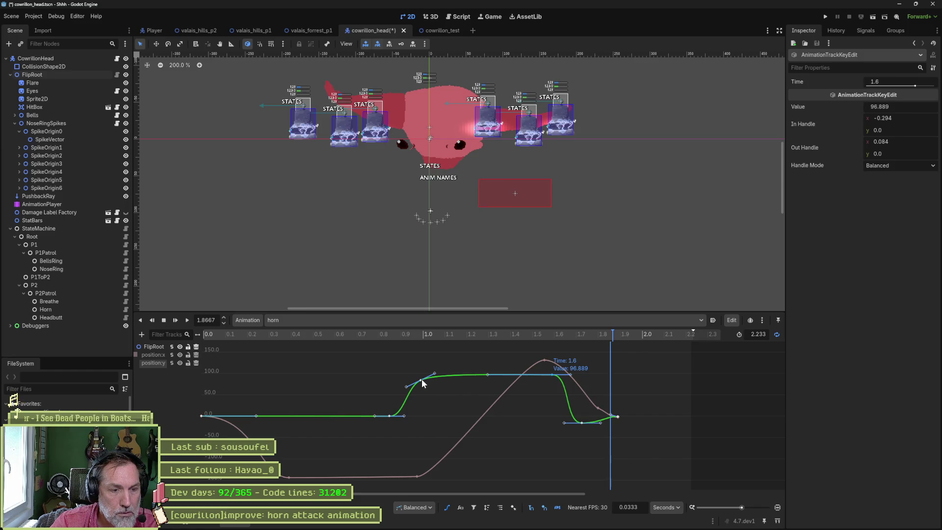
mouse_move(410, 334)
left_mouse_down()
mouse_move(402, 335)
mouse_move(604, 364)
left_mouse_up()
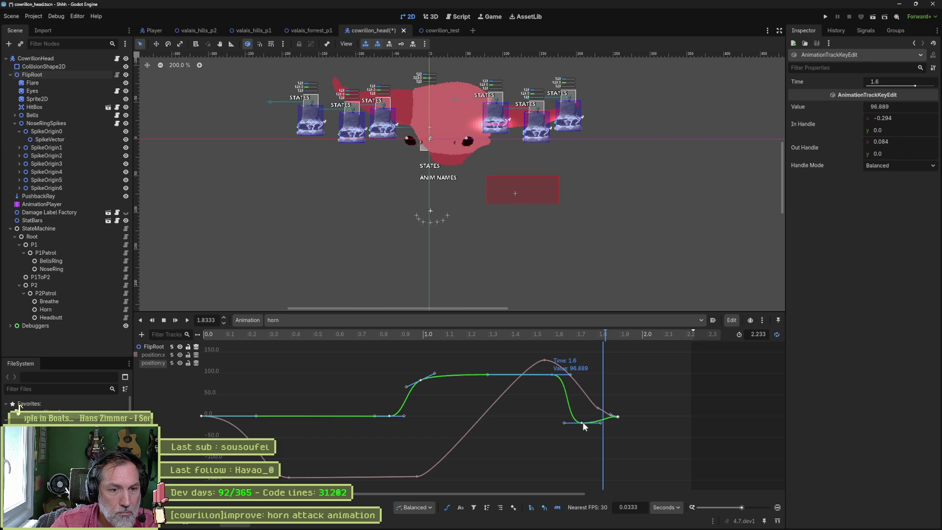
left_click_drag(582, 422, 597, 421)
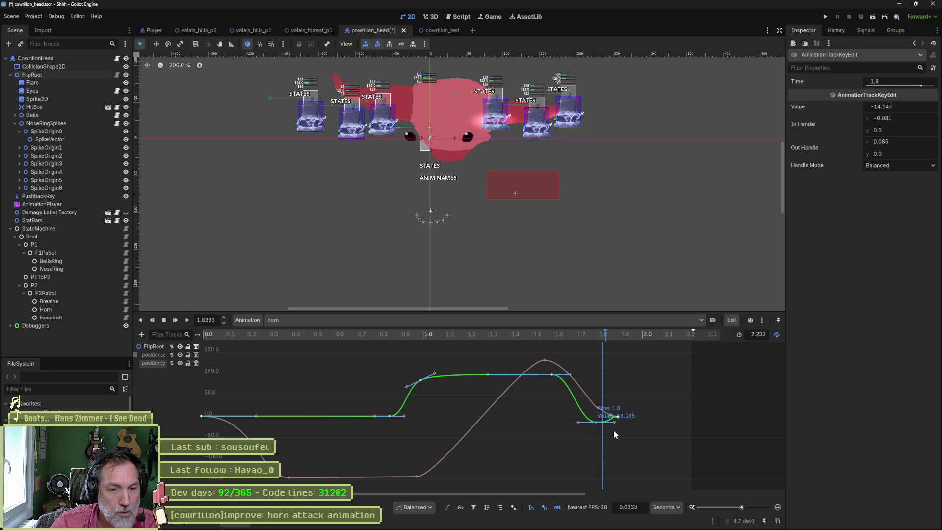
scroll(596, 427, "up", 4, "ctrl")
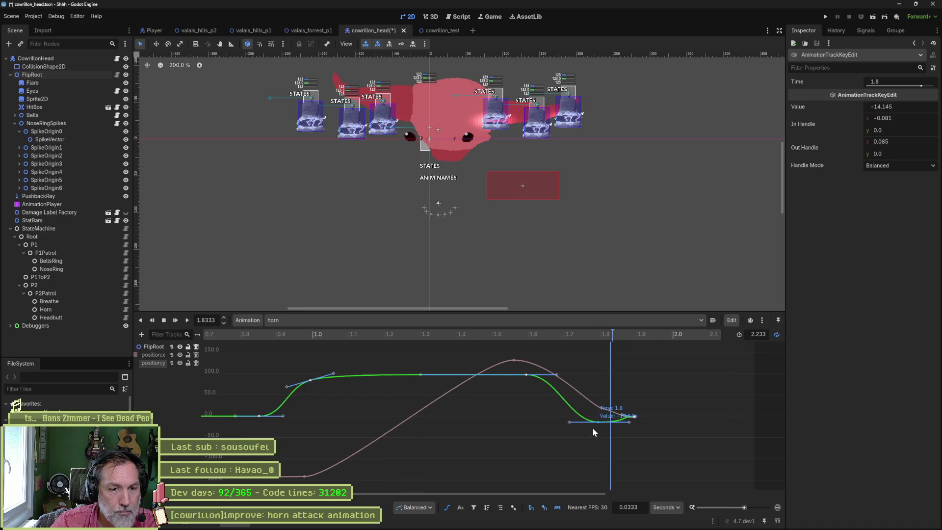
left_click_drag(633, 421, 616, 422)
mouse_move(526, 334)
left_mouse_down()
mouse_move(445, 331)
mouse_move(595, 340)
mouse_move(563, 343)
left_mouse_up()
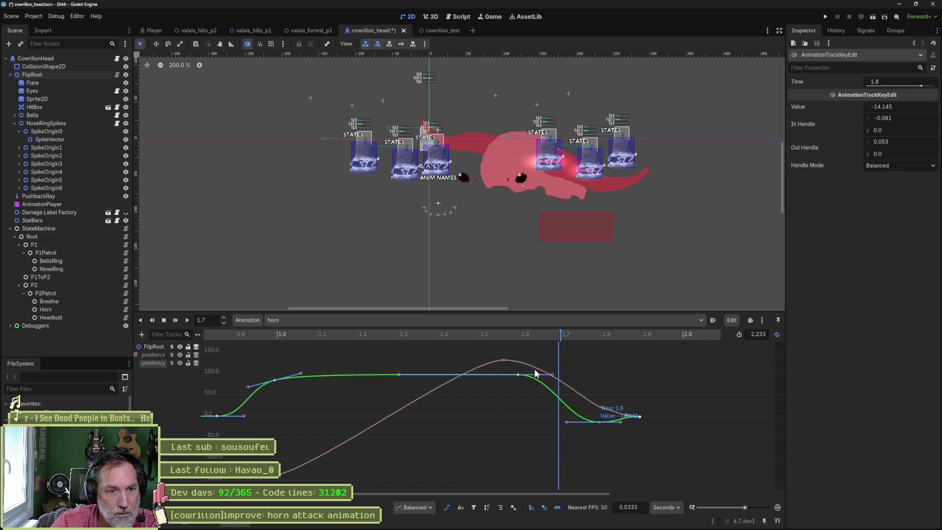
right_click(567, 385)
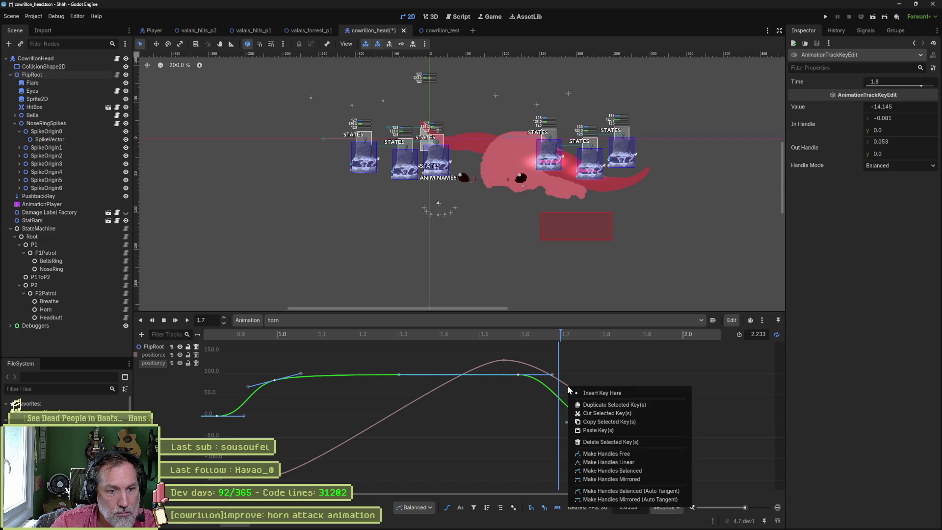
Make the 1.5647 peak key's handles balanced and stretch its outgoing tangent far right.
key("Escape")
left_click(502, 359)
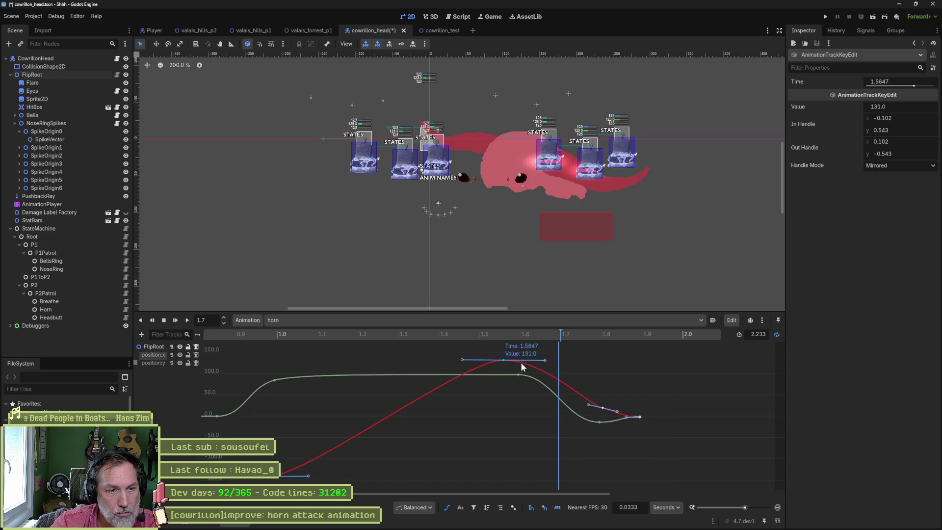
left_click_drag(544, 361, 545, 360)
right_click(502, 360)
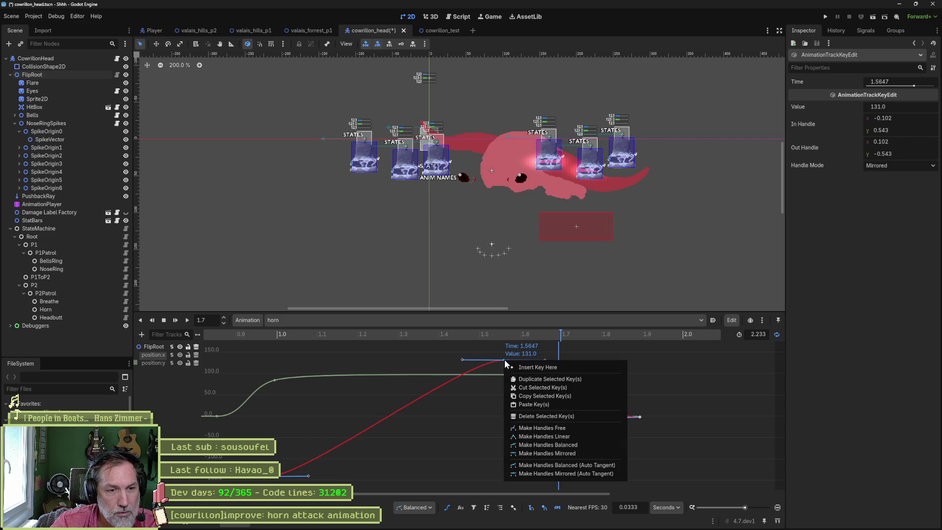
left_click(574, 444)
left_click_drag(534, 361, 601, 361)
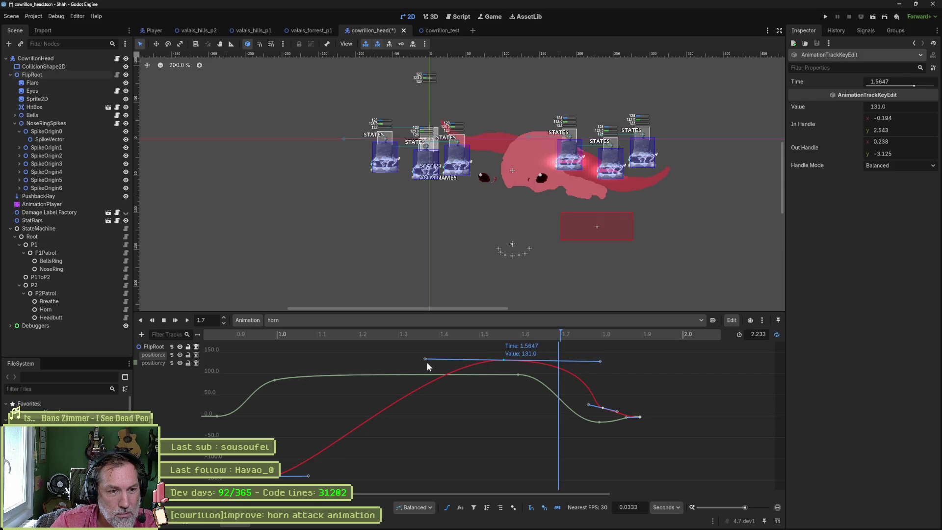
Delete the extra key near 1.81 s and lengthen the landing key's incoming tangent.
mouse_move(439, 338)
left_mouse_down()
mouse_move(432, 336)
mouse_move(654, 350)
mouse_move(493, 353)
mouse_move(587, 354)
left_mouse_up()
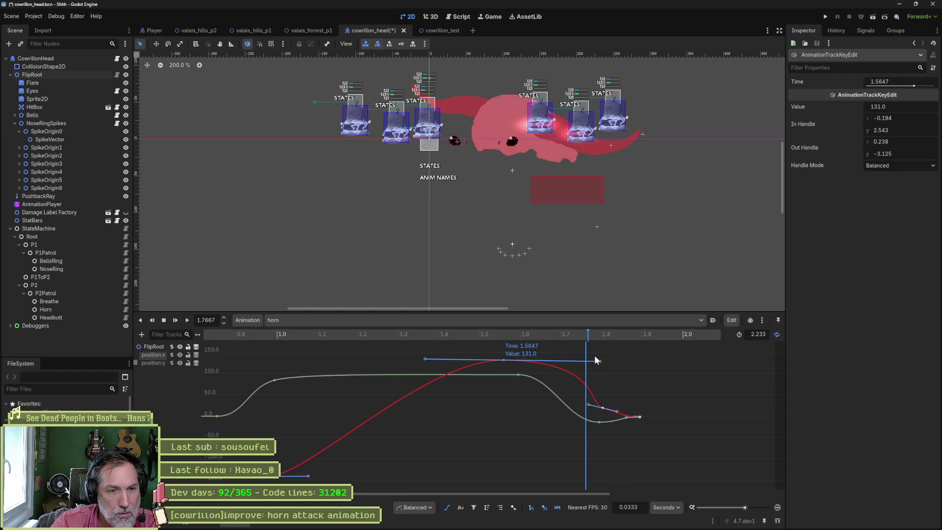
left_click_drag(599, 355, 611, 358)
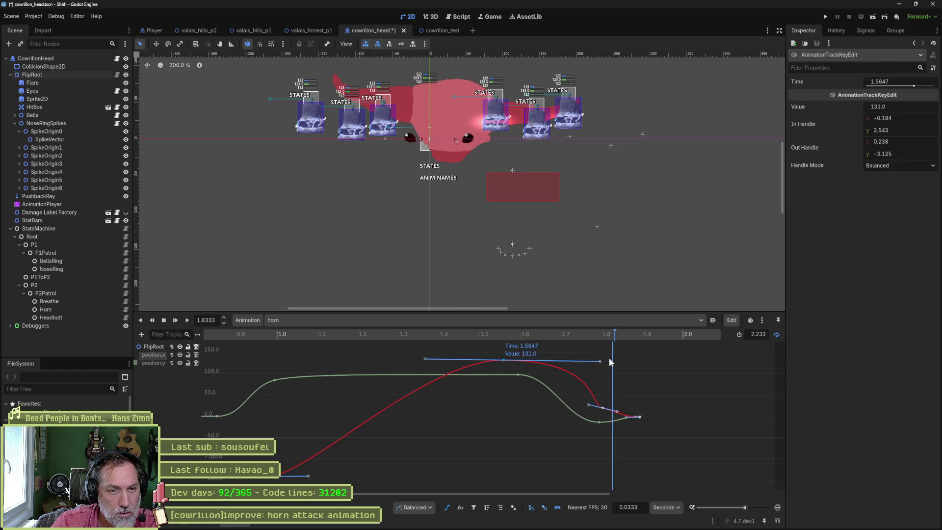
right_click(603, 409)
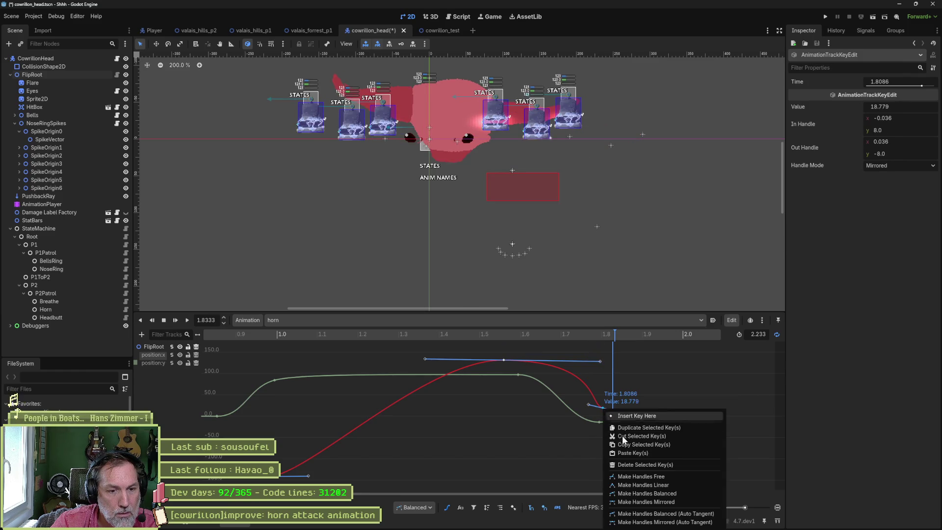
left_click(637, 463)
left_click_drag(625, 417, 584, 418)
mouse_move(501, 334)
left_mouse_down()
mouse_move(487, 333)
mouse_move(740, 345)
left_mouse_up()
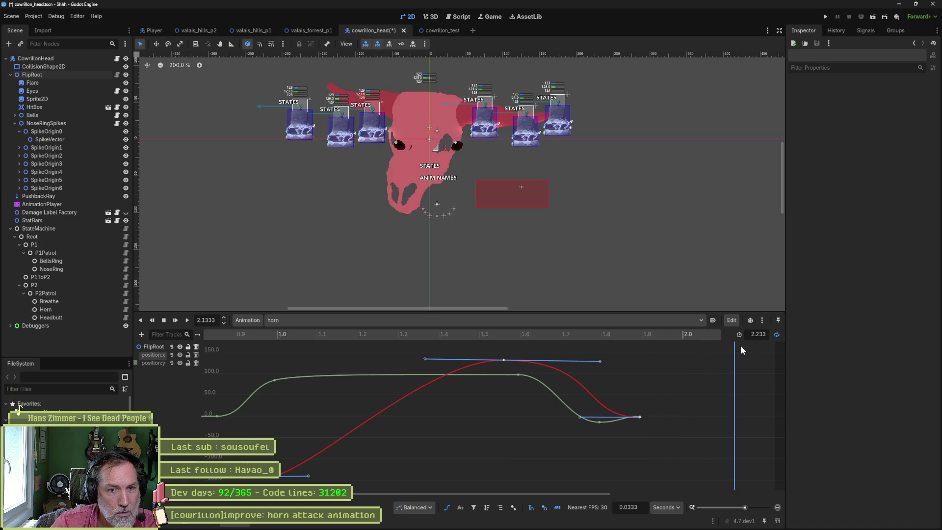
left_click_drag(663, 425, 519, 437)
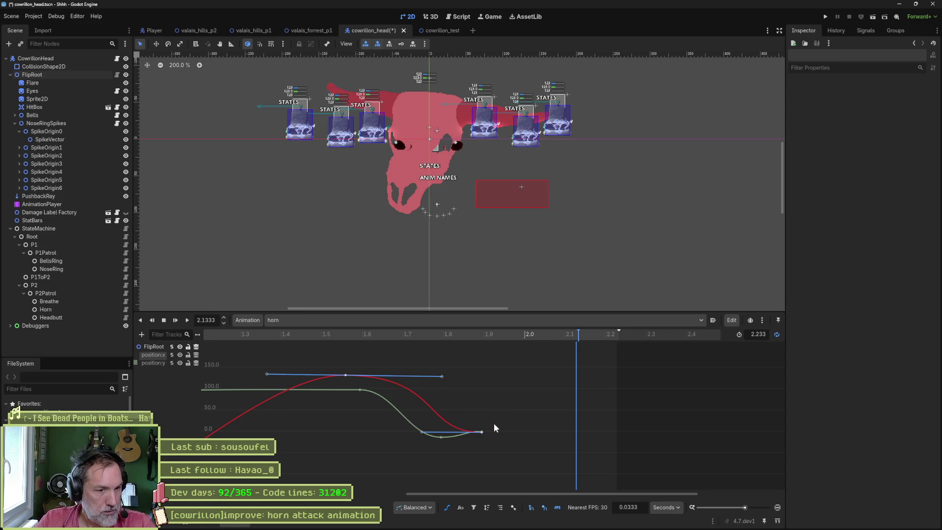
right_click(461, 433)
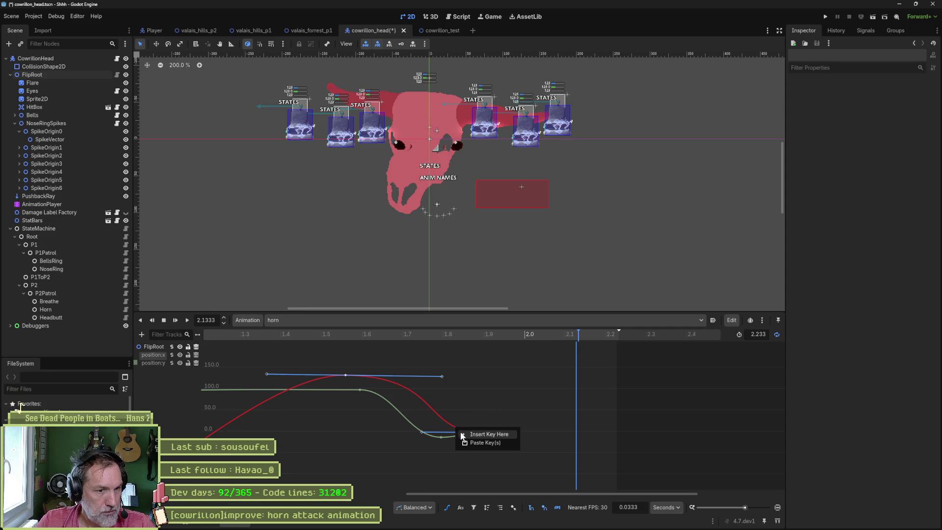
Insert a new key on the red curve at 1.9 s, value 5.652, with balanced handles.
left_click(465, 436)
left_click_drag(481, 431, 615, 430)
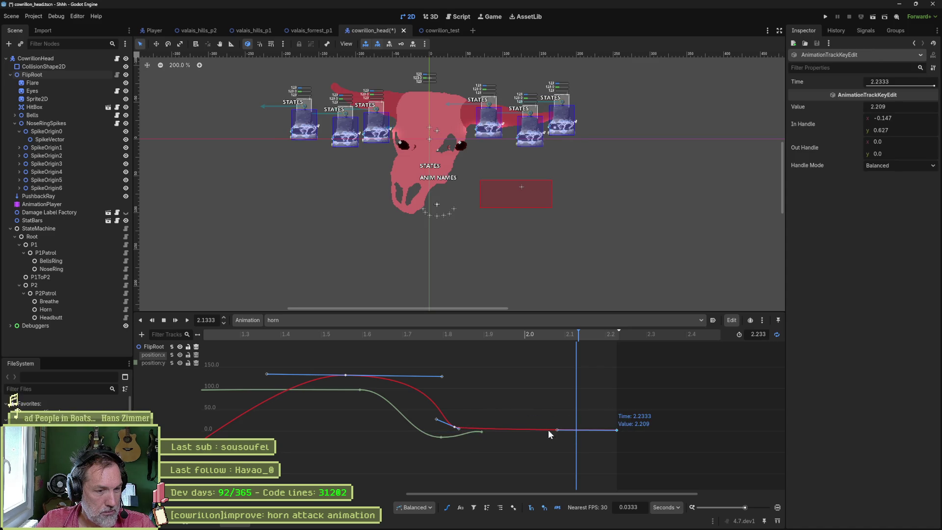
left_click_drag(454, 430, 510, 427)
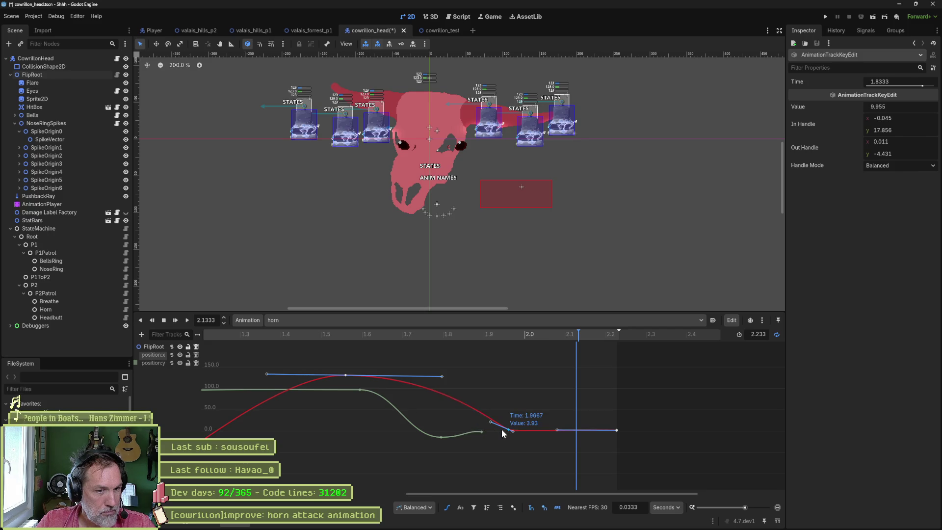
right_click(511, 429)
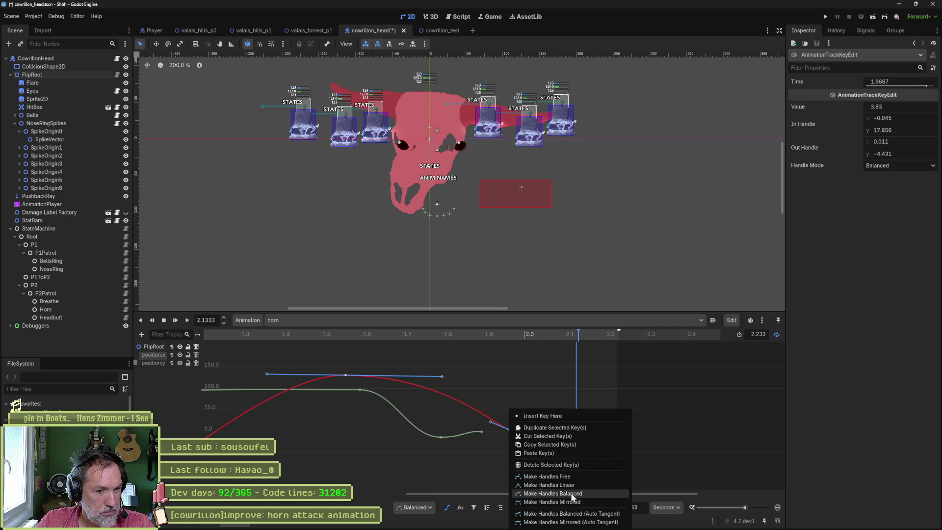
left_click(570, 492)
left_click_drag(492, 428, 485, 428)
mouse_move(403, 337)
left_mouse_down()
mouse_move(323, 337)
mouse_move(398, 334)
mouse_move(578, 354)
mouse_move(469, 351)
left_mouse_up()
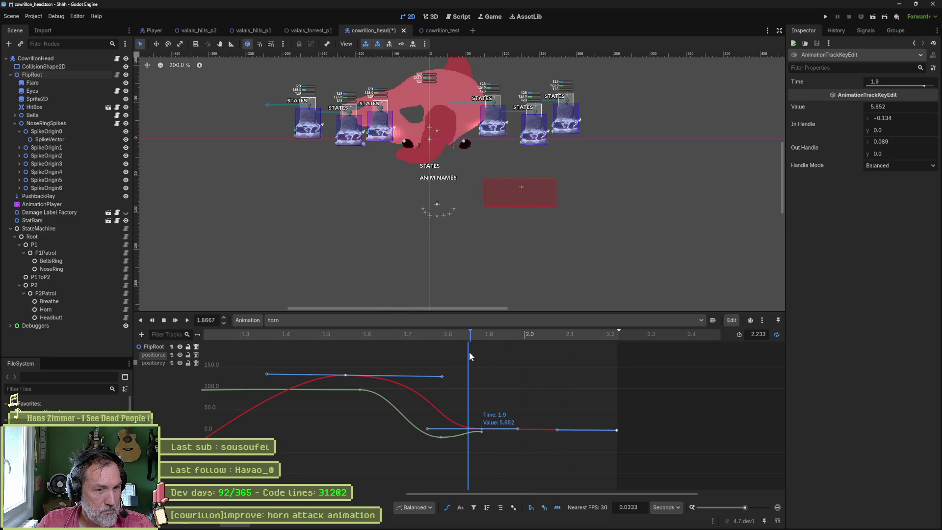
Delete the 2.0667 key, lengthen the final key's incoming tangent, and play back the animation.
left_click_drag(480, 428, 552, 429)
mouse_move(452, 335)
left_mouse_down()
mouse_move(373, 334)
mouse_move(589, 356)
left_mouse_up()
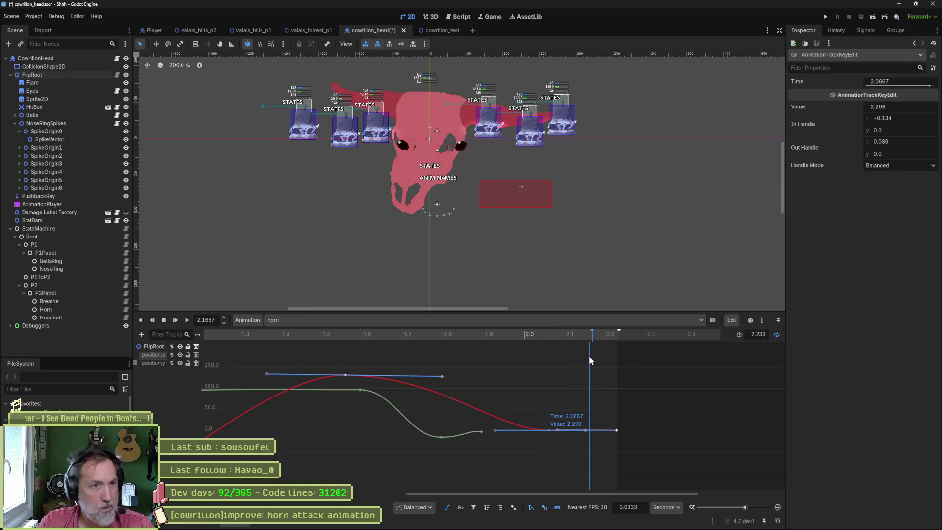
right_click(548, 428)
left_click(567, 464)
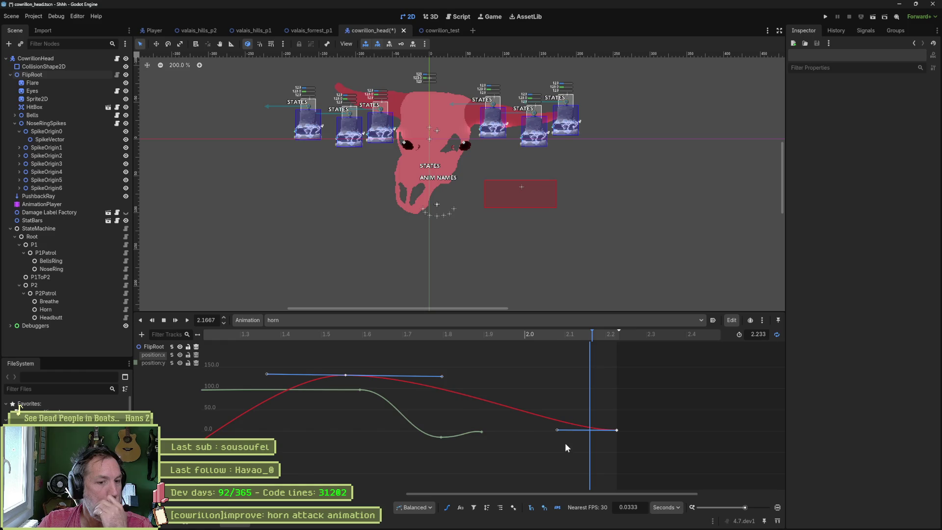
left_click_drag(556, 428, 513, 428)
mouse_move(548, 336)
left_mouse_down()
mouse_move(370, 336)
mouse_move(631, 358)
mouse_move(278, 360)
mouse_move(625, 374)
left_mouse_up()
left_click(187, 320)
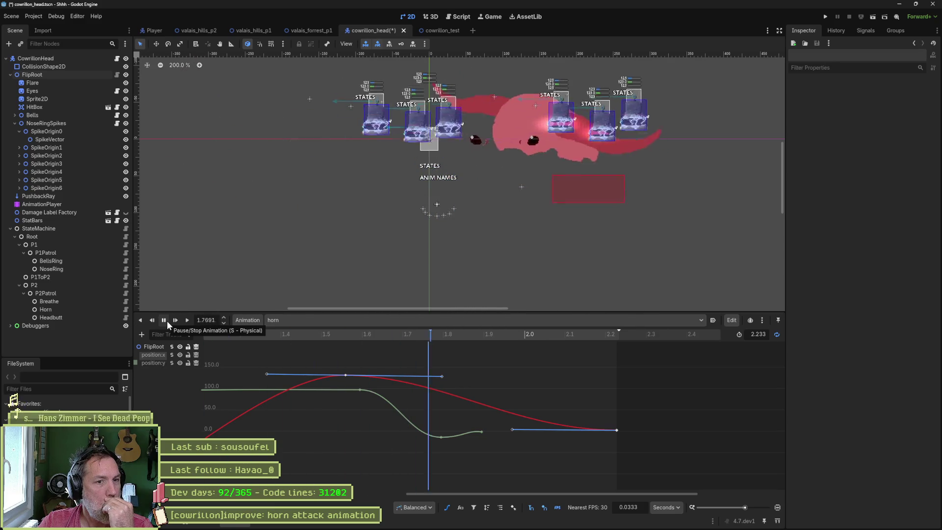
left_click(167, 320)
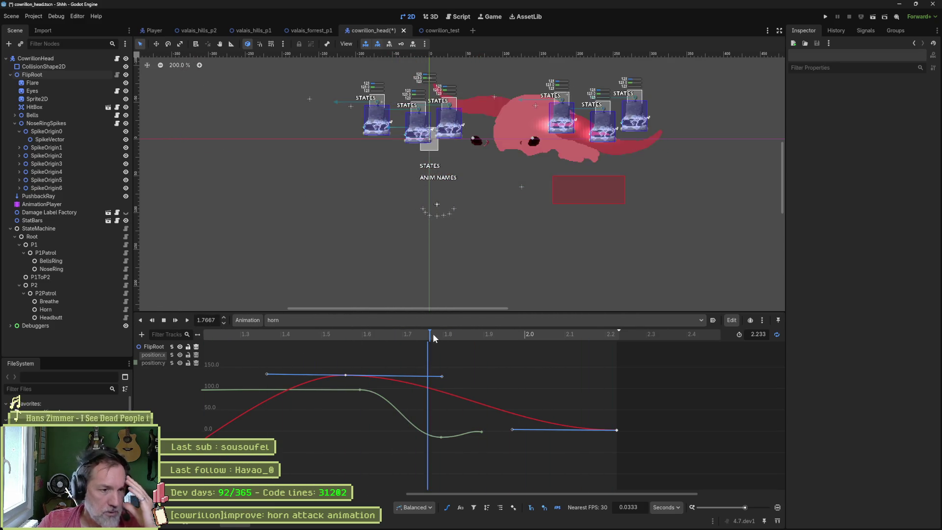